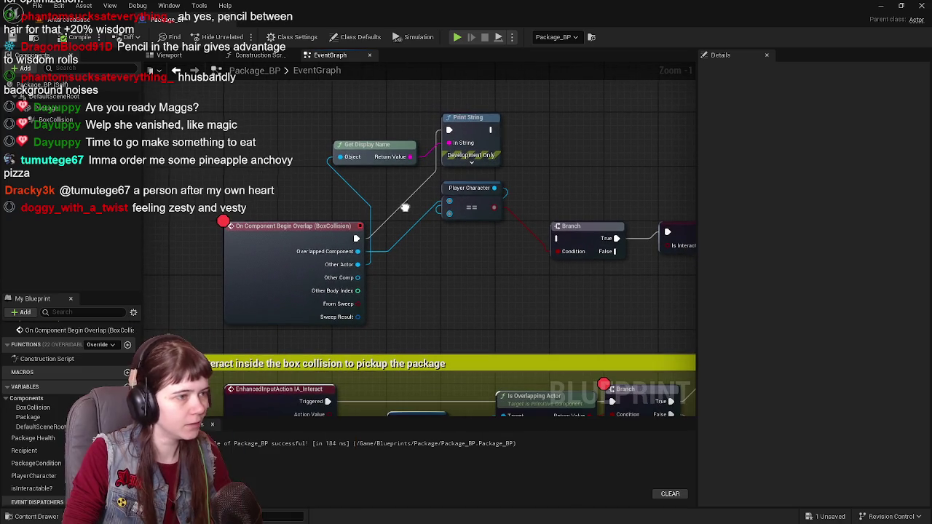
# Step: Save Package_BP and pan the Event Graph to the overlap logic
pyautogui.hotkey('ctrl', 's')
pyautogui.moveTo(534, 158)
pyautogui.mouseDown()
pyautogui.moveTo(366, 259)
pyautogui.moveTo(375, 235)
pyautogui.moveTo(364, 292)
pyautogui.moveTo(436, 249)
pyautogui.moveTo(259, 273)
pyautogui.moveTo(383, 265)
pyautogui.moveTo(358, 281)
pyautogui.mouseUp()
pyautogui.scroll(-1, 436, 249)
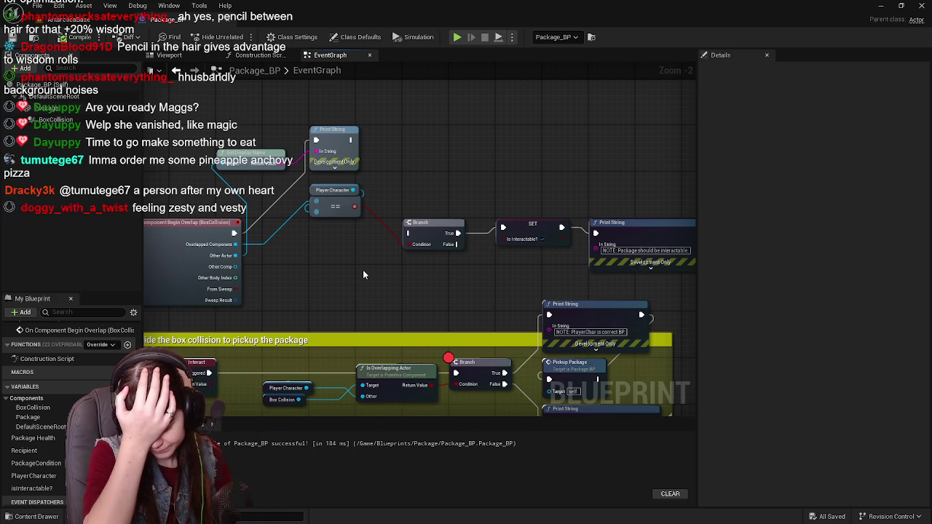
pyautogui.moveTo(449, 156); pyautogui.dragTo(434, 191)
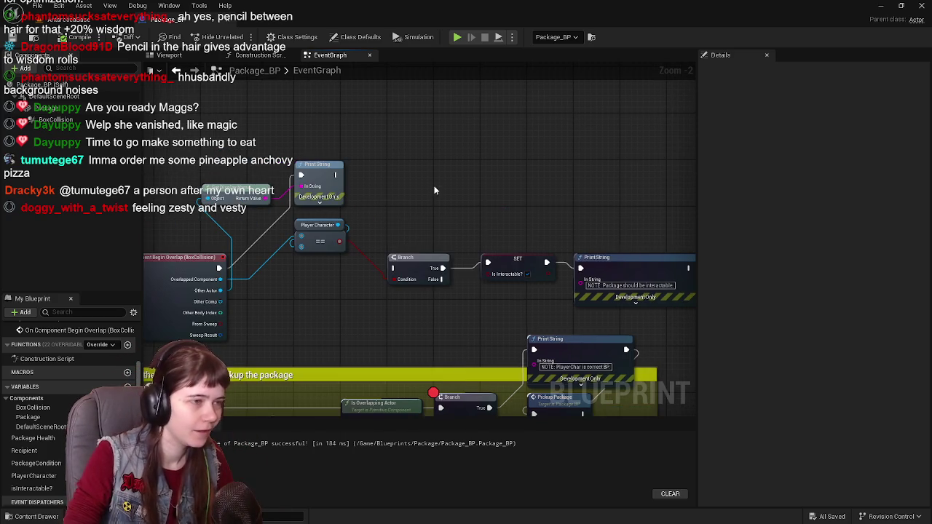
# Step: Try adding IA_Interact input event nodes via 'interact' searches, deleting each duplicate
pyautogui.rightClick(434, 191)
pyautogui.write('interact')
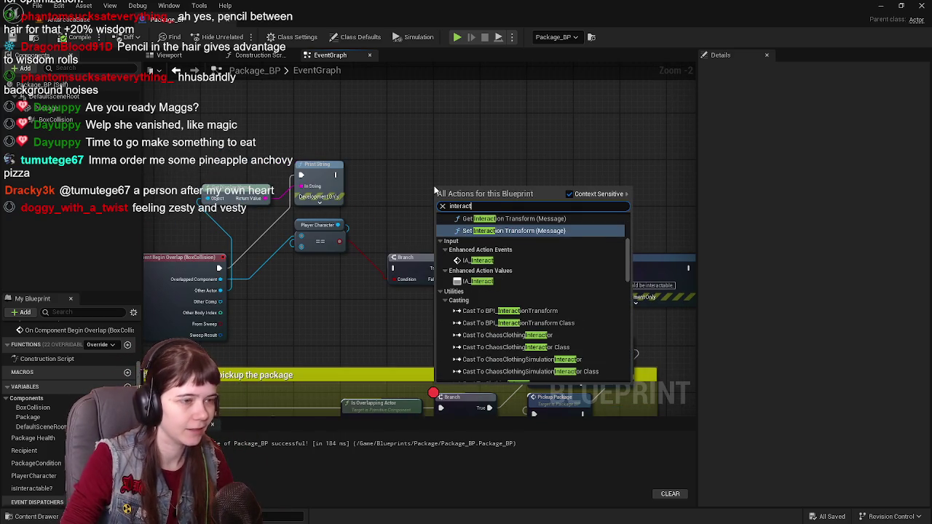
pyautogui.click(521, 285)
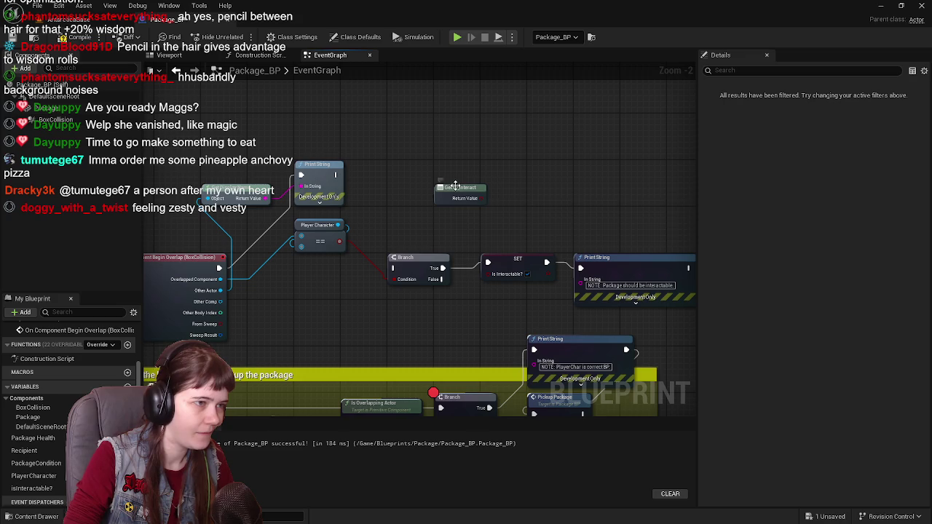
pyautogui.press('Delete')
pyautogui.rightClick(452, 193)
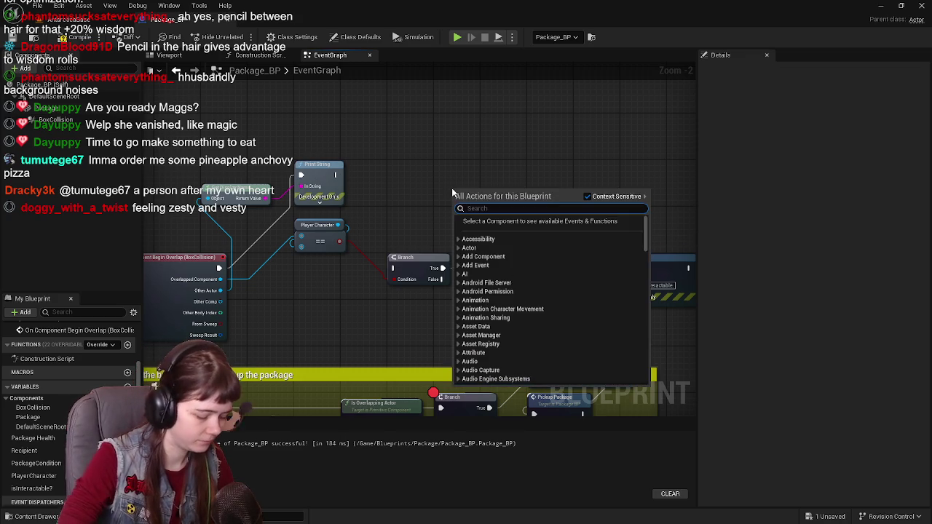
pyautogui.write('enh')
pyautogui.press('BackSpace')
pyautogui.press('BackSpace')
pyautogui.press('BackSpace')
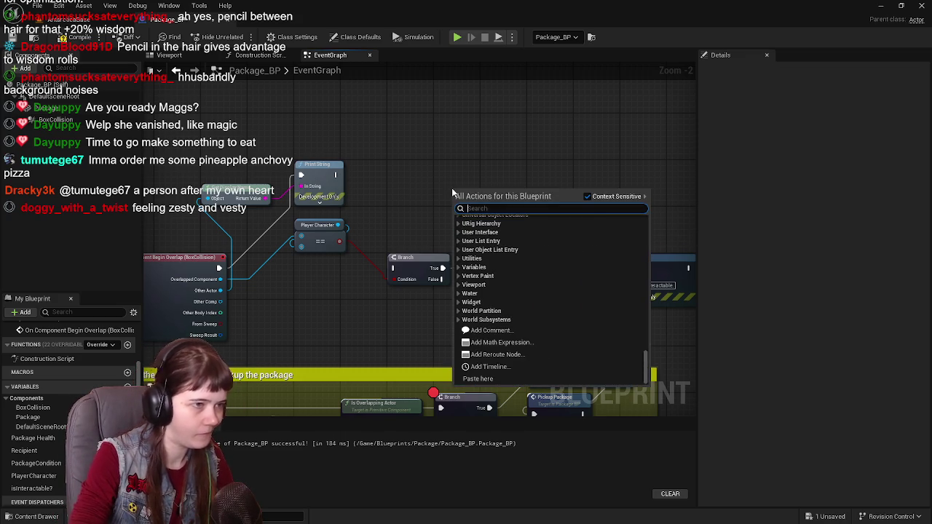
pyautogui.write('event interact')
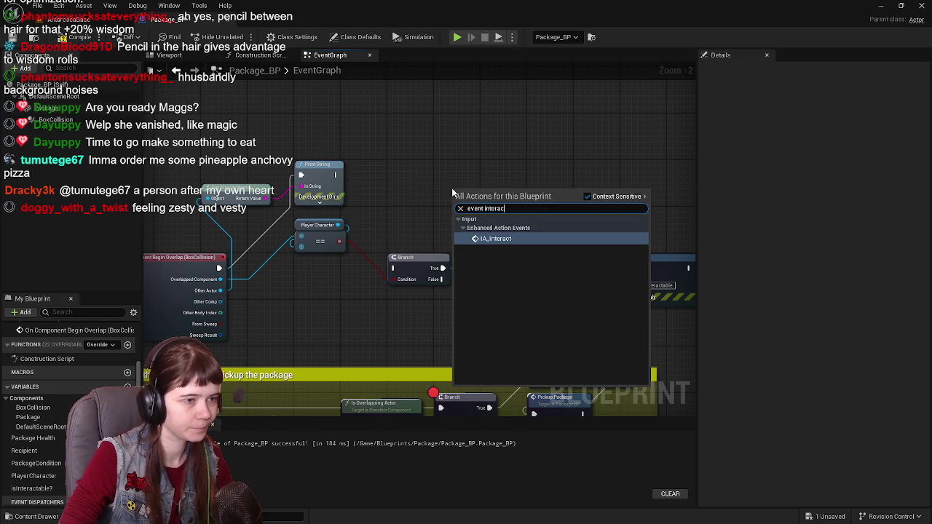
pyautogui.click(488, 238)
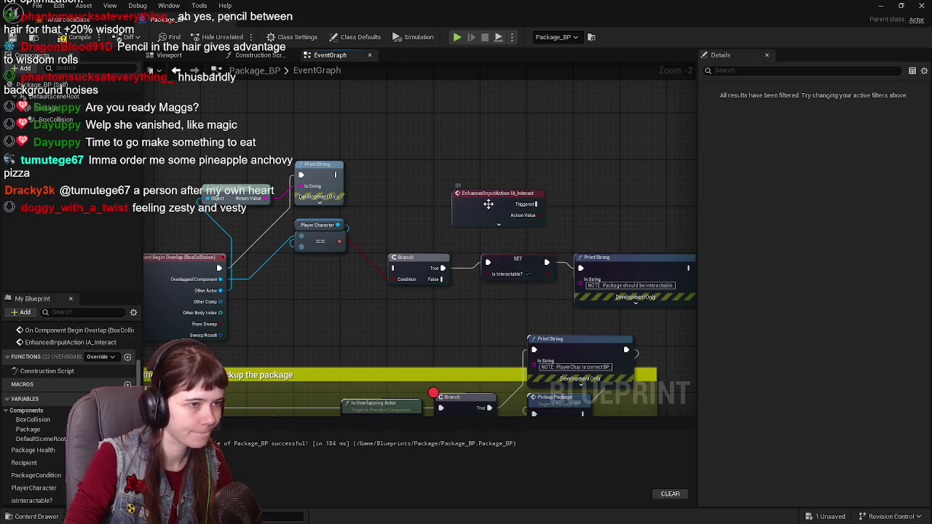
pyautogui.press('Delete')
# Step: Search 'ia_interact', place another IA_Interact event, then remove the extra node
pyautogui.moveTo(488, 209); pyautogui.dragTo(449, 189)
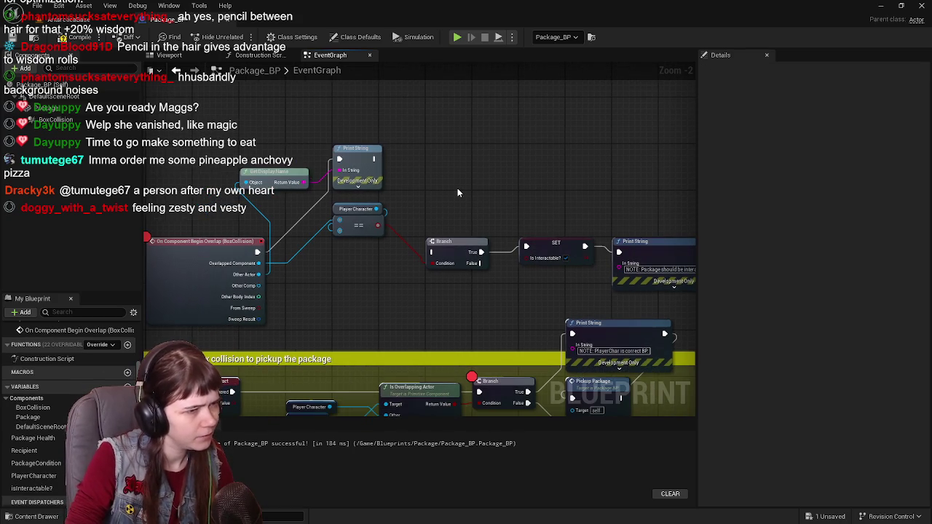
pyautogui.rightClick(457, 192)
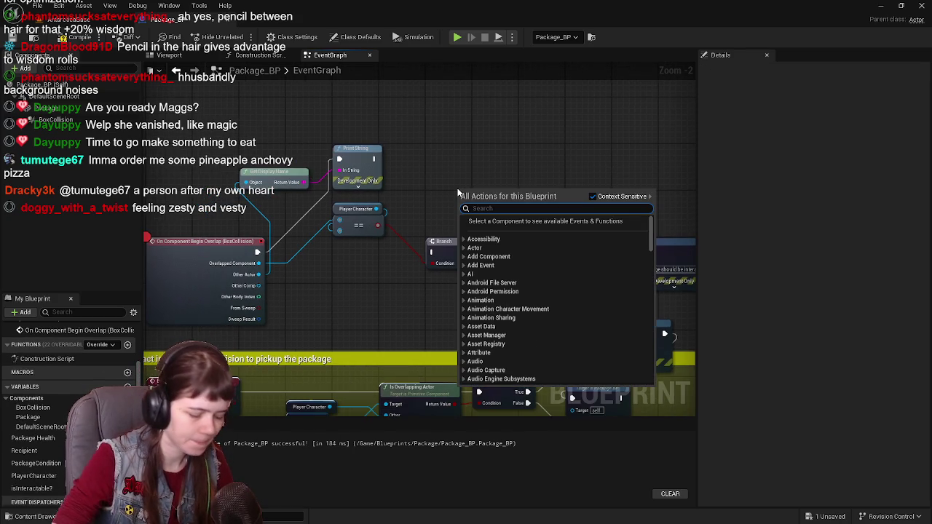
pyautogui.write('in')
pyautogui.press('BackSpace')
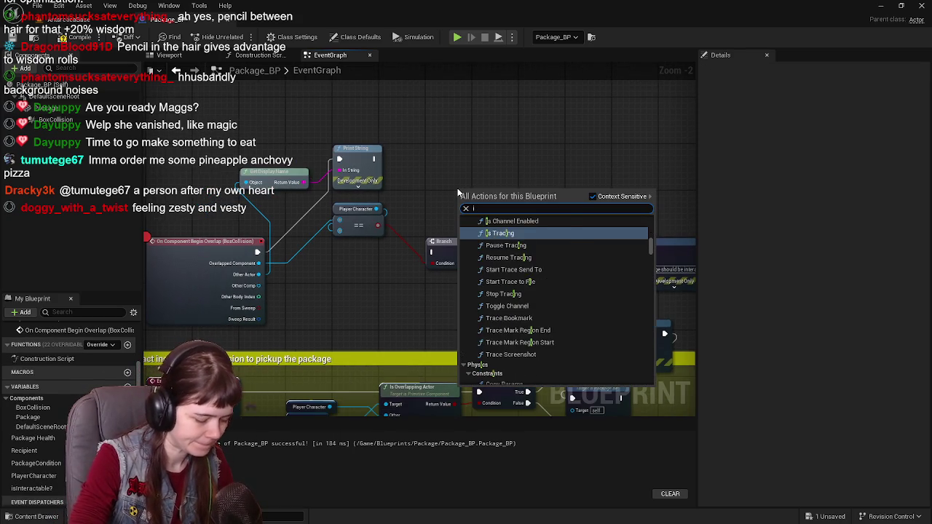
pyautogui.write('a_')
pyautogui.press('BackSpace')
pyautogui.press('BackSpace')
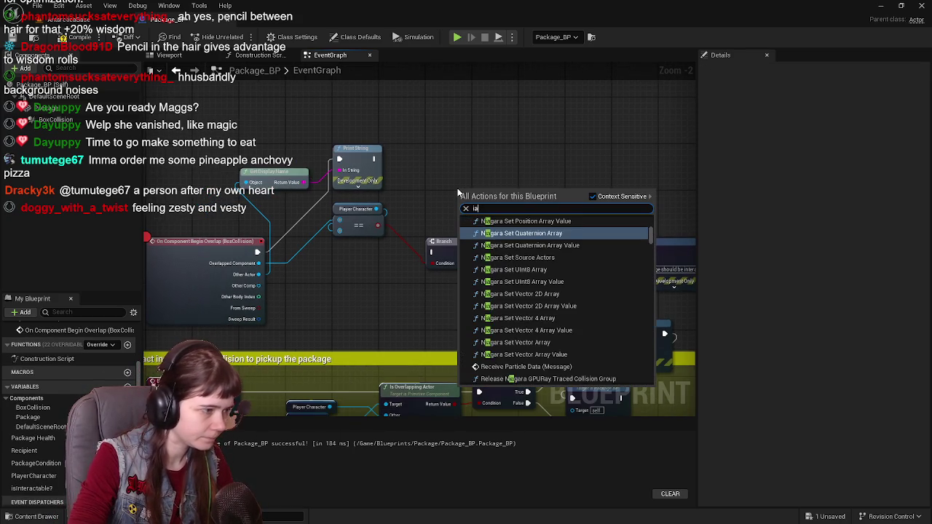
pyautogui.press('BackSpace')
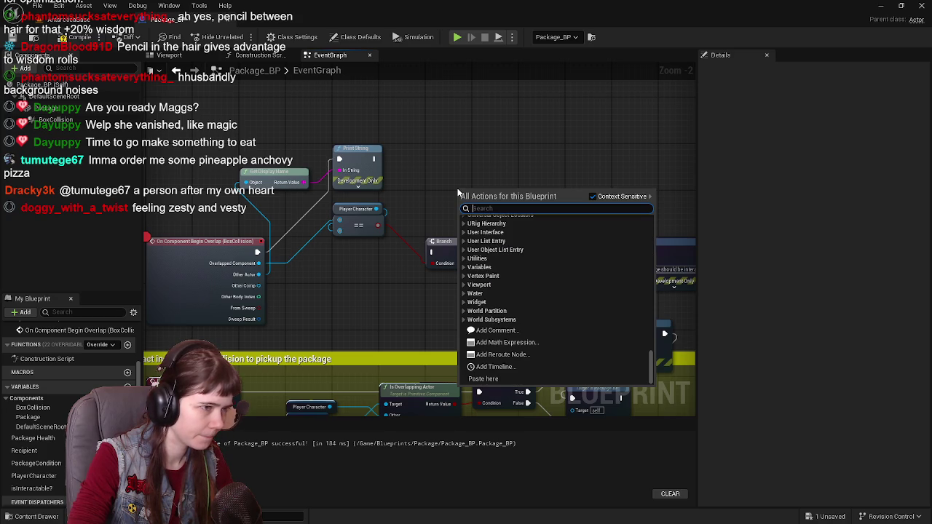
pyautogui.write('i')
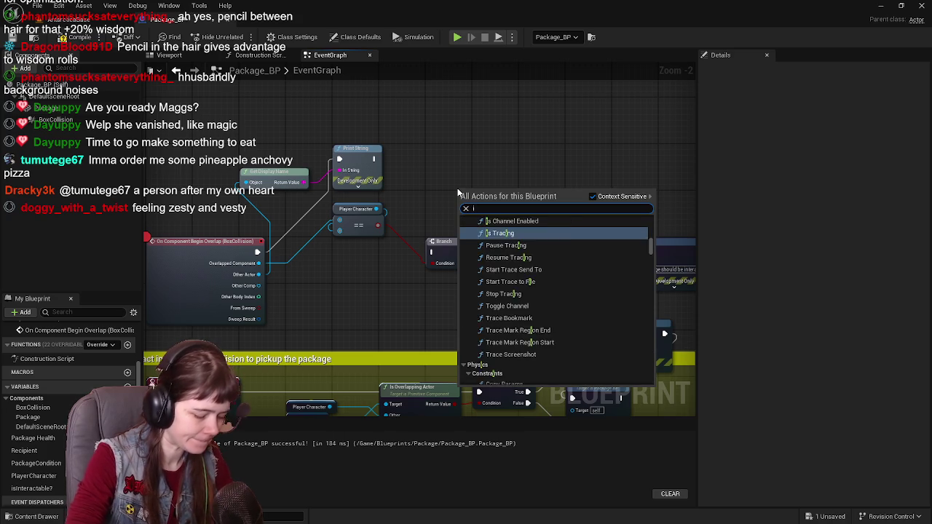
pyautogui.write('a_interact')
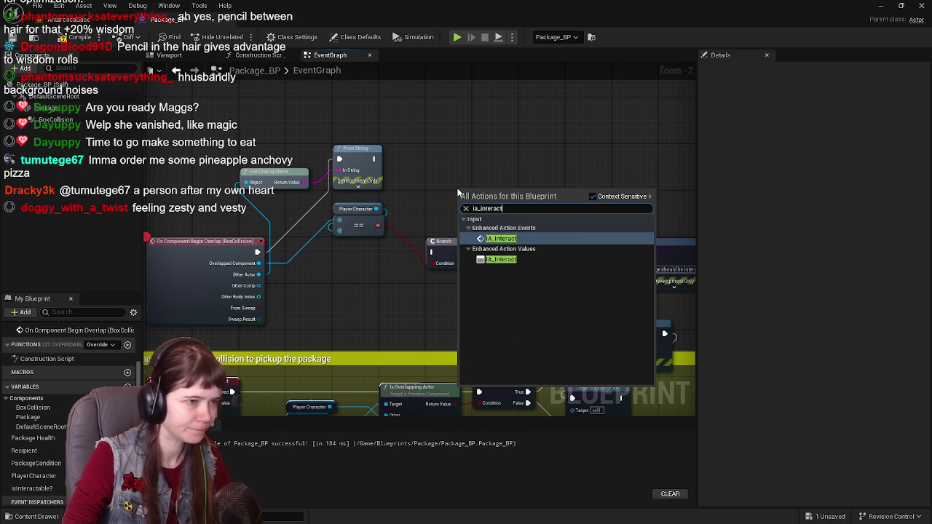
pyautogui.click(510, 240)
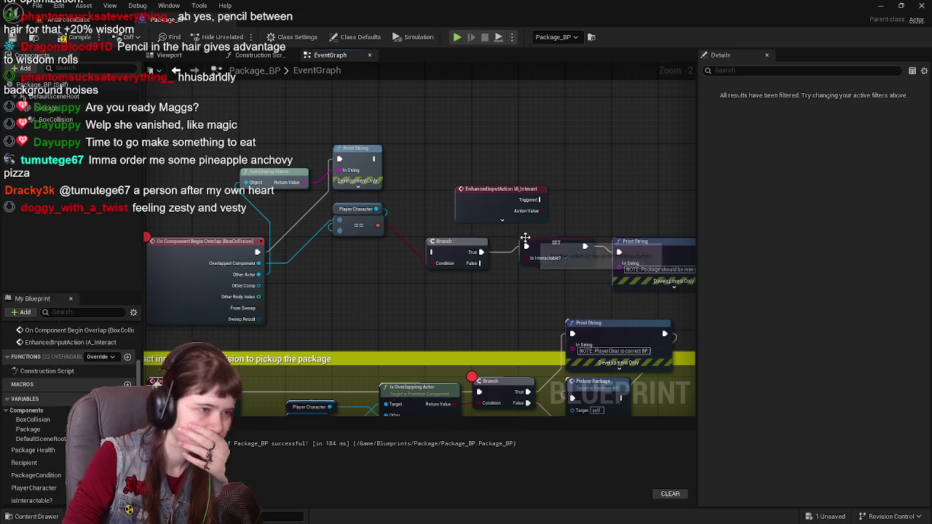
pyautogui.press('Delete')
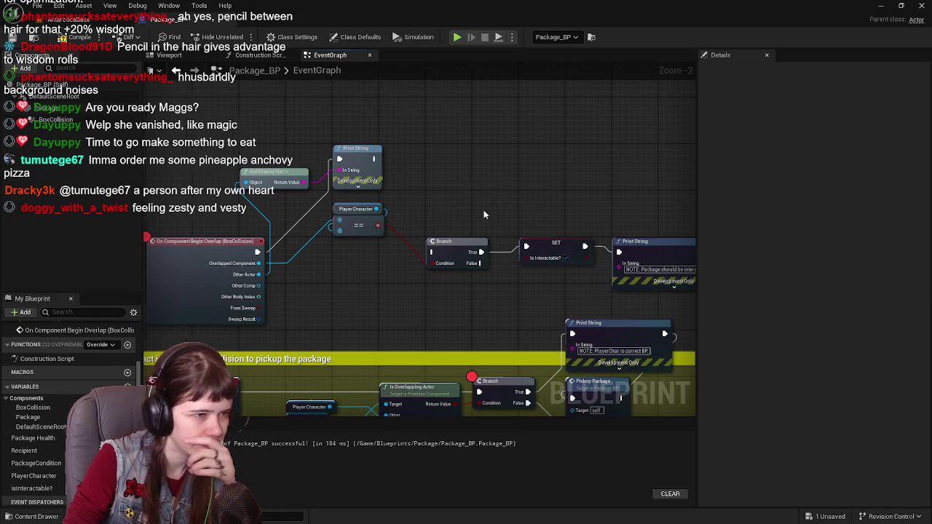
# Step: Browse 'interact' actions from the Print String and empty graph, closing without adding a node
pyautogui.moveTo(593, 260); pyautogui.dragTo(634, 247)
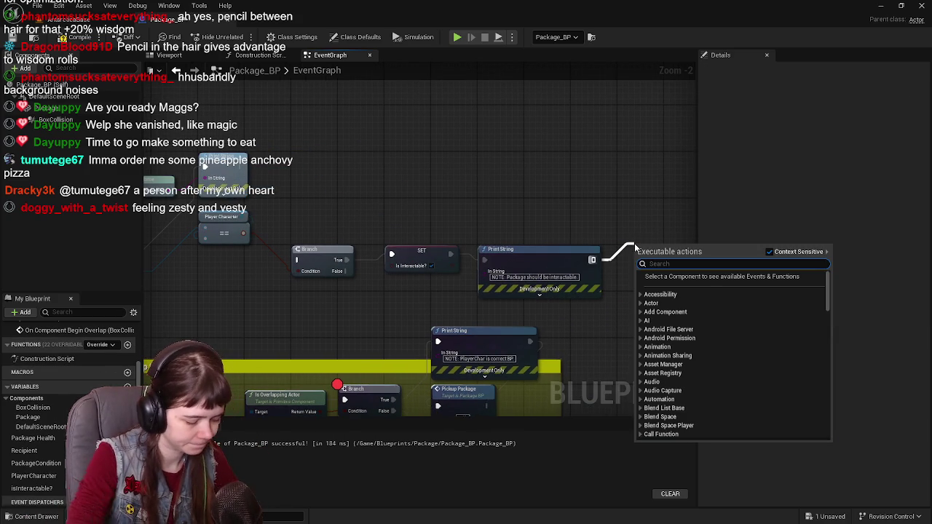
pyautogui.write('interact')
pyautogui.scroll(-10, 691, 363)
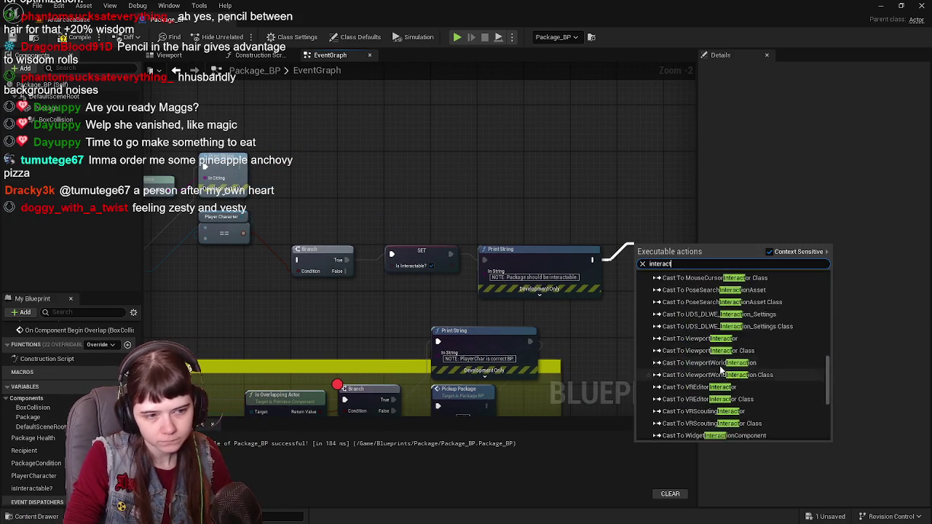
pyautogui.scroll(10, 692, 418)
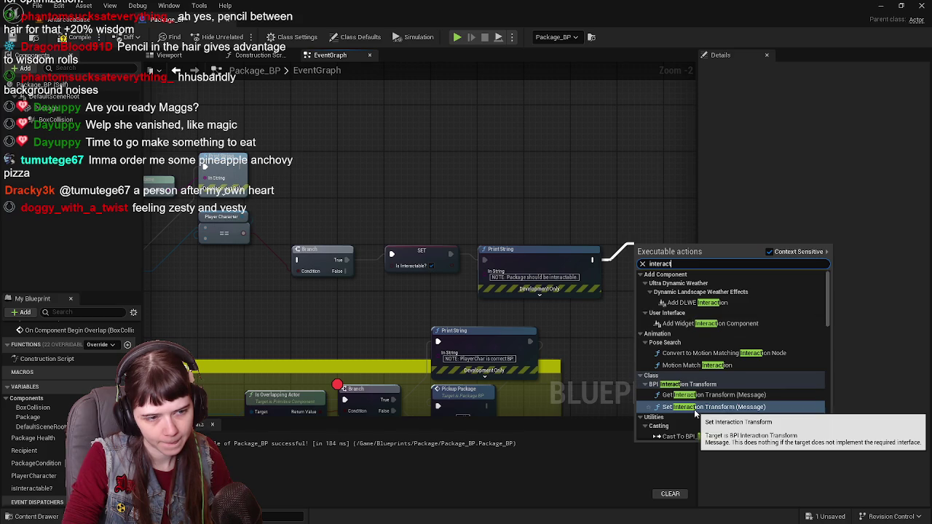
pyautogui.scroll(-3, 679, 388)
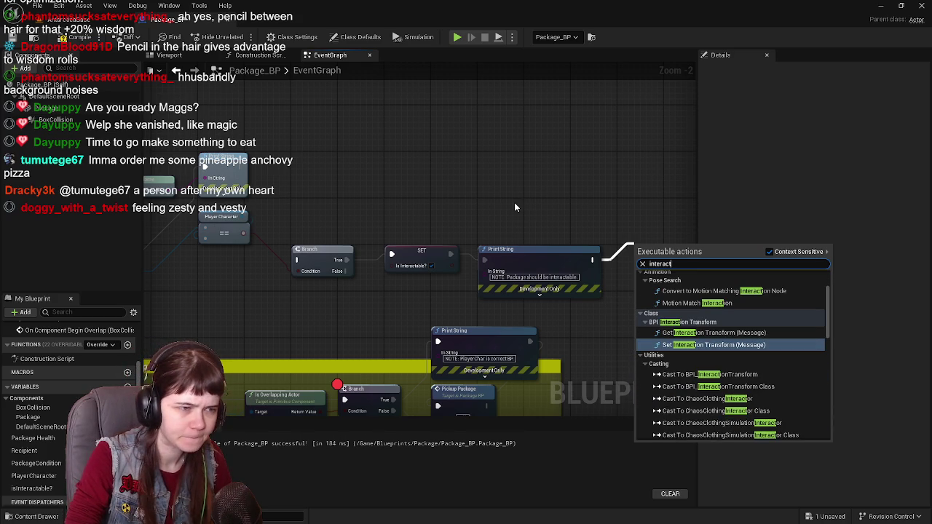
pyautogui.moveTo(454, 219)
pyautogui.mouseDown()
pyautogui.moveTo(620, 177)
pyautogui.moveTo(410, 180)
pyautogui.mouseUp()
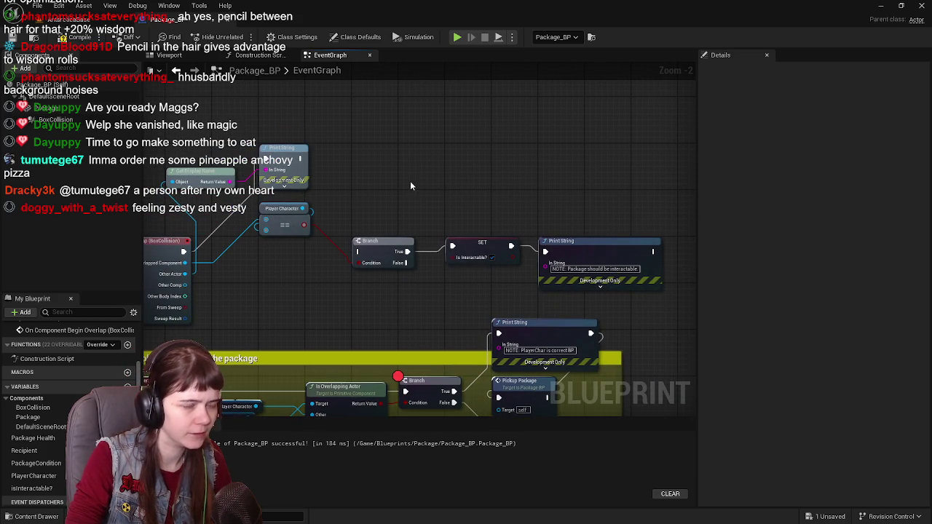
pyautogui.rightClick(410, 181)
pyautogui.write('interact')
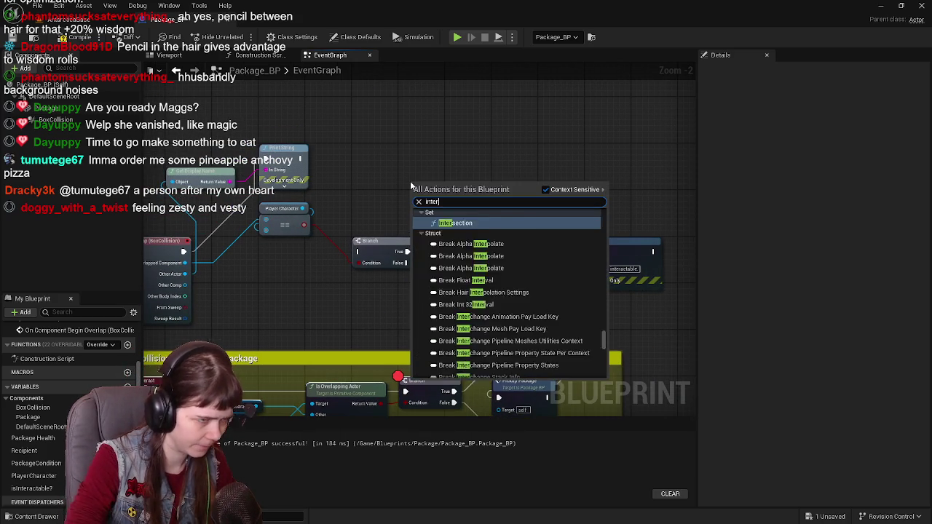
pyautogui.scroll(-5, 513, 268)
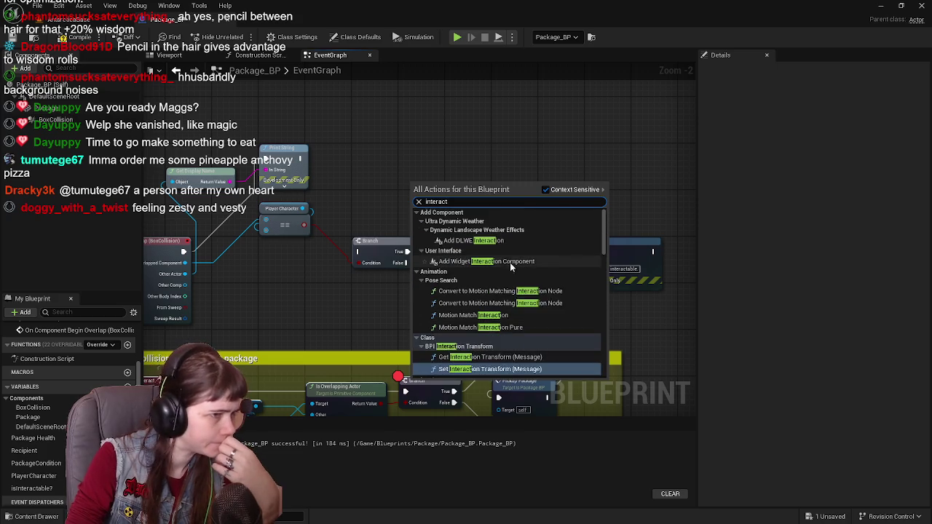
pyautogui.scroll(-10, 495, 264)
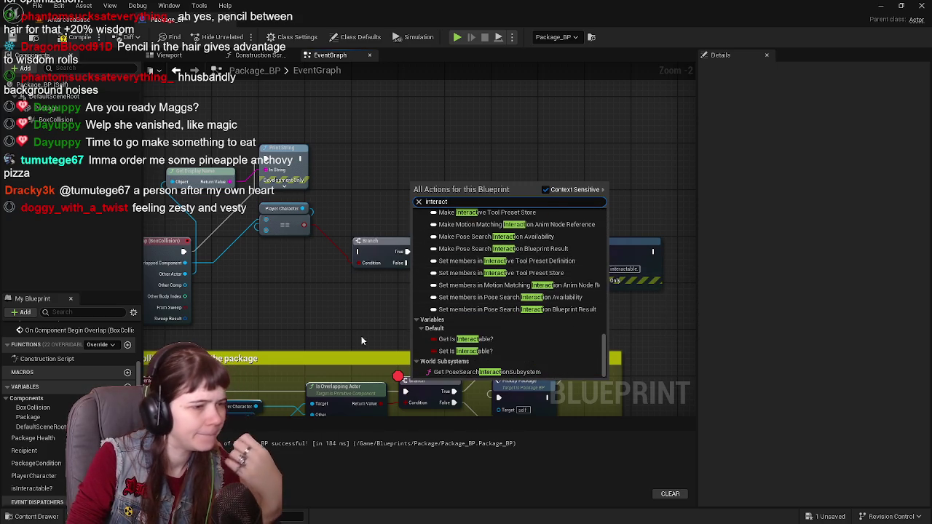
pyautogui.click(466, 351)
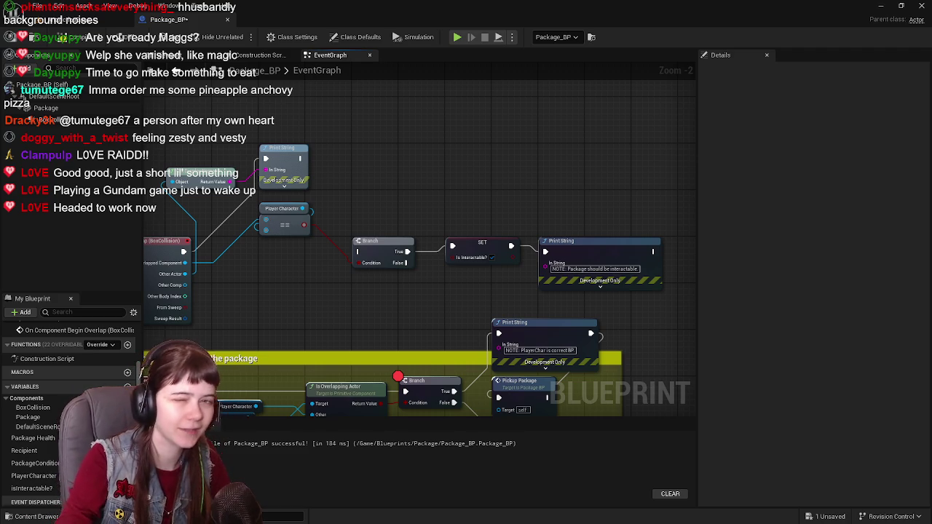
# Step: Pan the graph back to the Component Begin Overlap node
pyautogui.moveTo(509, 201); pyautogui.dragTo(546, 208)
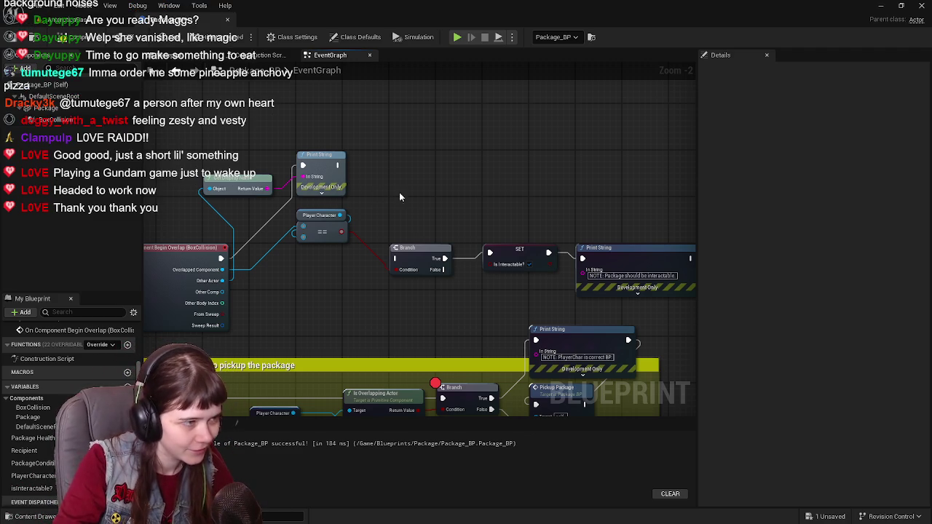
pyautogui.moveTo(380, 198); pyautogui.dragTo(461, 193)
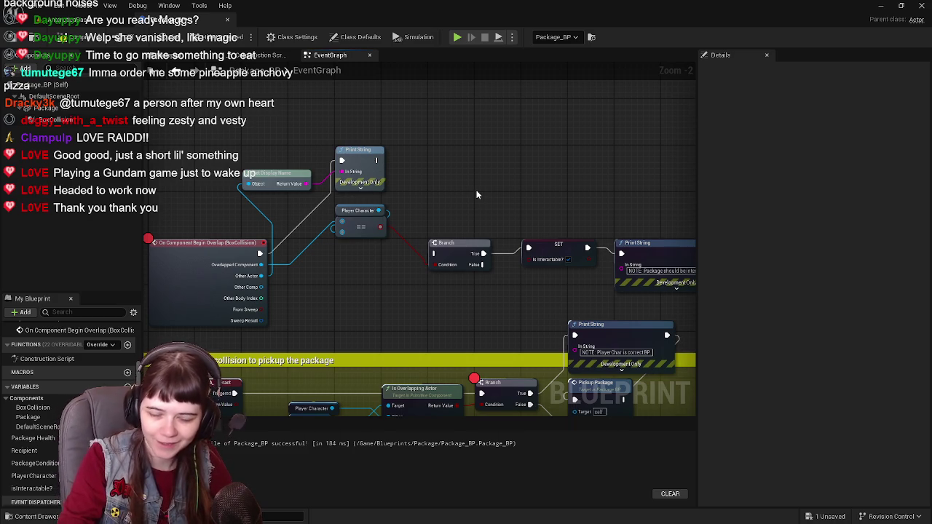
pyautogui.moveTo(477, 197)
pyautogui.mouseDown()
pyautogui.moveTo(417, 214)
pyautogui.moveTo(375, 202)
pyautogui.mouseUp()
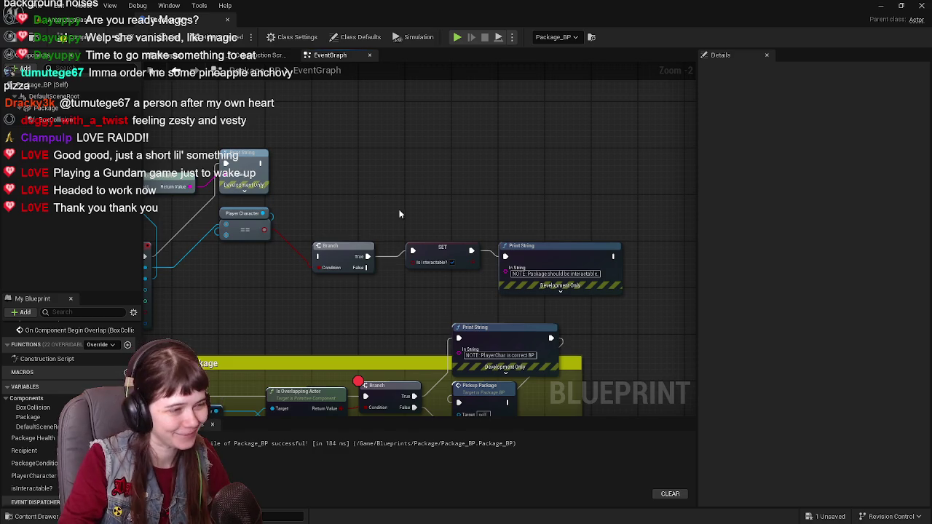
pyautogui.moveTo(395, 214); pyautogui.dragTo(477, 193)
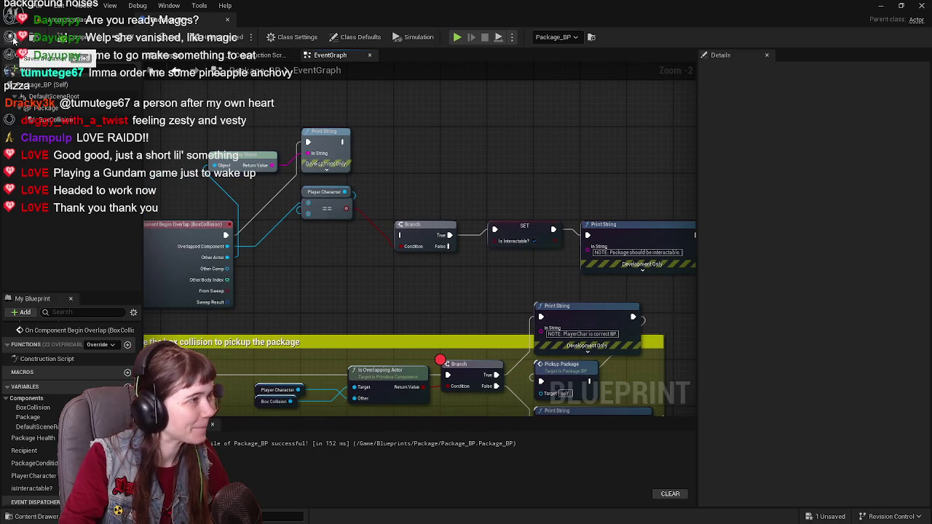
# Step: Play in editor, walk into the package collision box, resume past the breakpoint, then stop
pyautogui.click(66, 20)
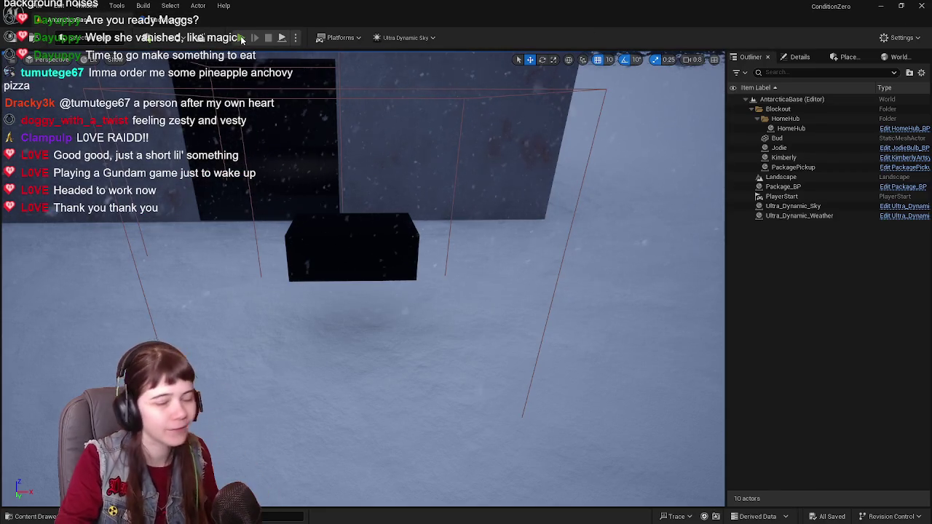
pyautogui.hotkey('alt', 'p')
pyautogui.click(486, 249)
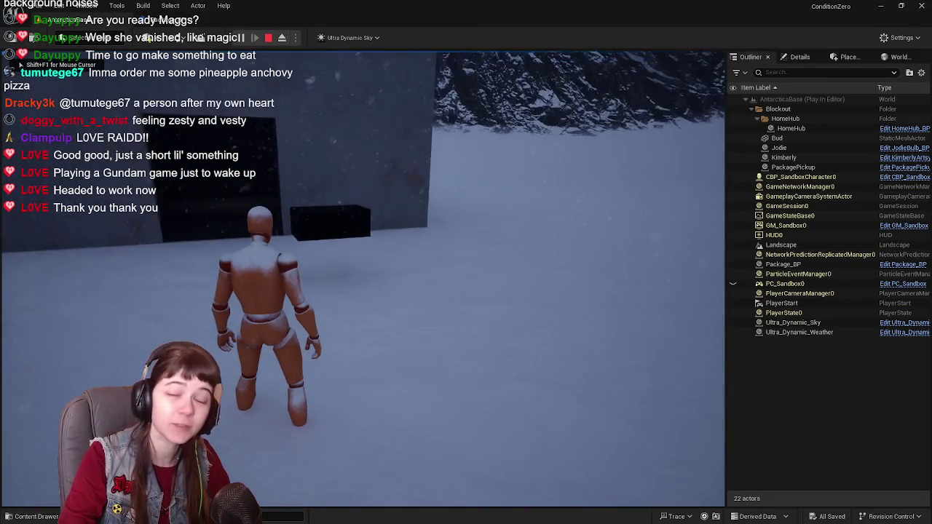
pyautogui.press('w')
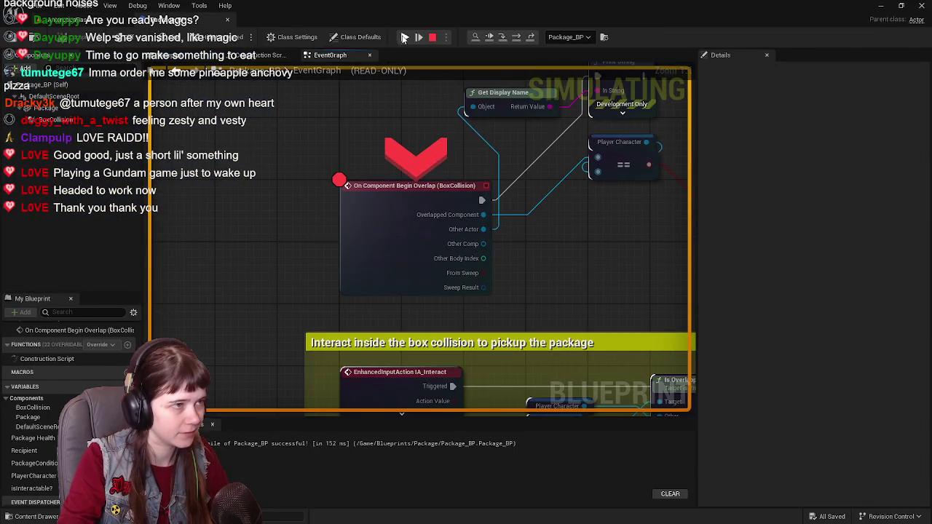
pyautogui.press('F8')
pyautogui.press('w')
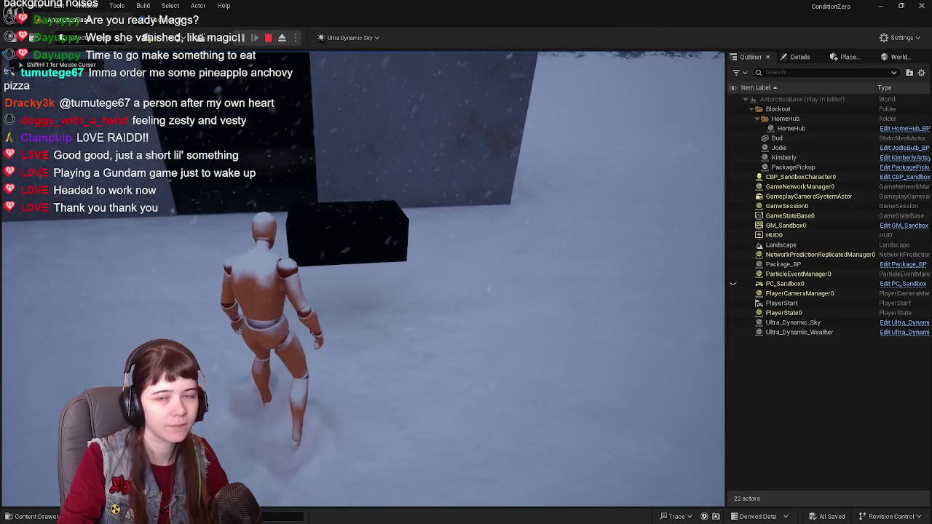
pyautogui.press('w')
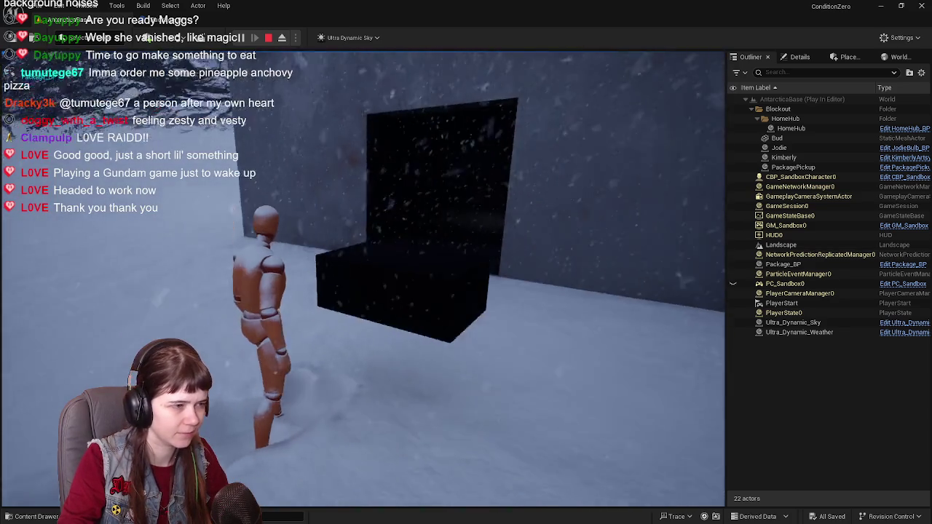
pyautogui.press('Escape')
# Step: Zoom out and pan along the Begin Overlap chain in Package_BP, then return to the level editor
pyautogui.hotkey('alt', 'Tab')
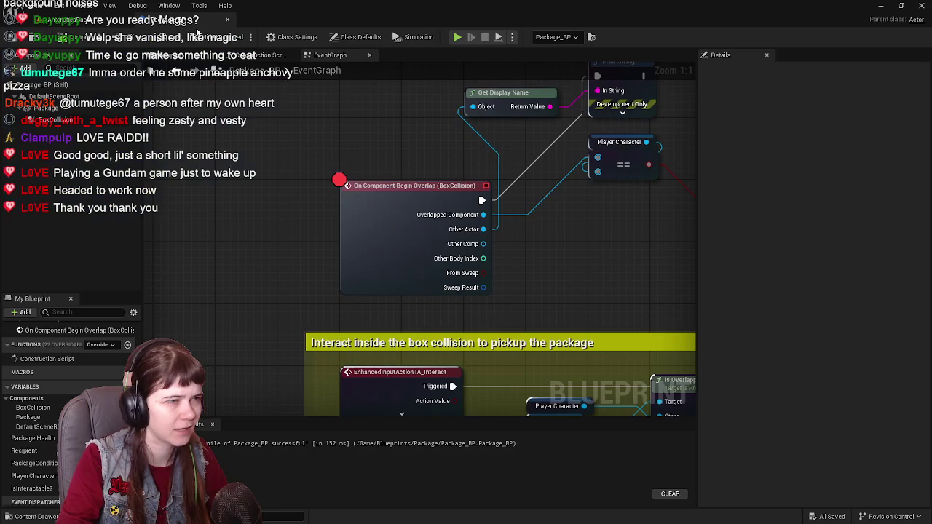
pyautogui.scroll(-1, 394, 286)
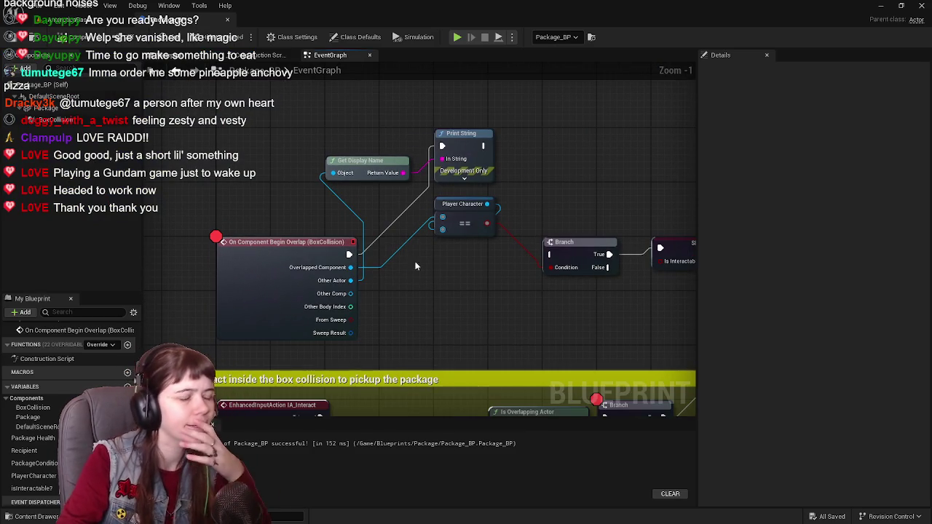
pyautogui.moveTo(490, 243); pyautogui.dragTo(415, 260)
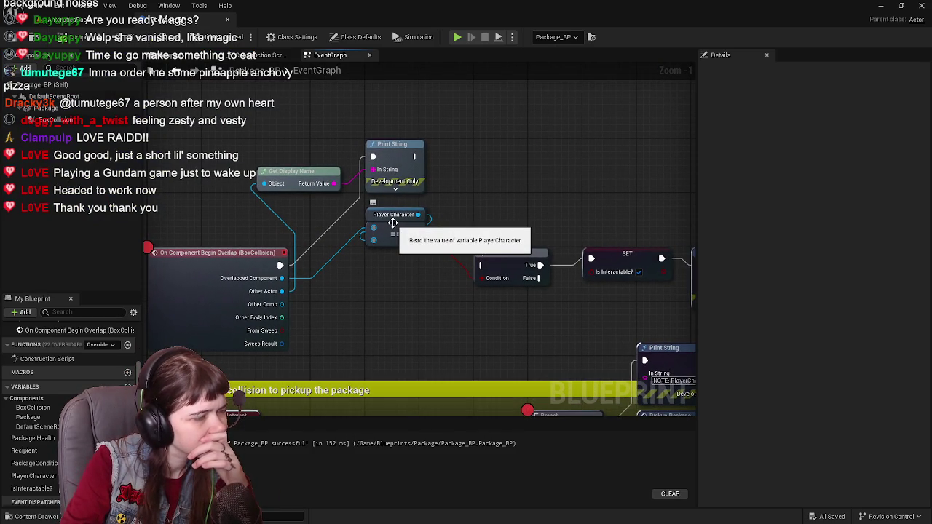
pyautogui.moveTo(393, 222)
pyautogui.mouseDown()
pyautogui.moveTo(448, 211)
pyautogui.moveTo(262, 168)
pyautogui.mouseUp()
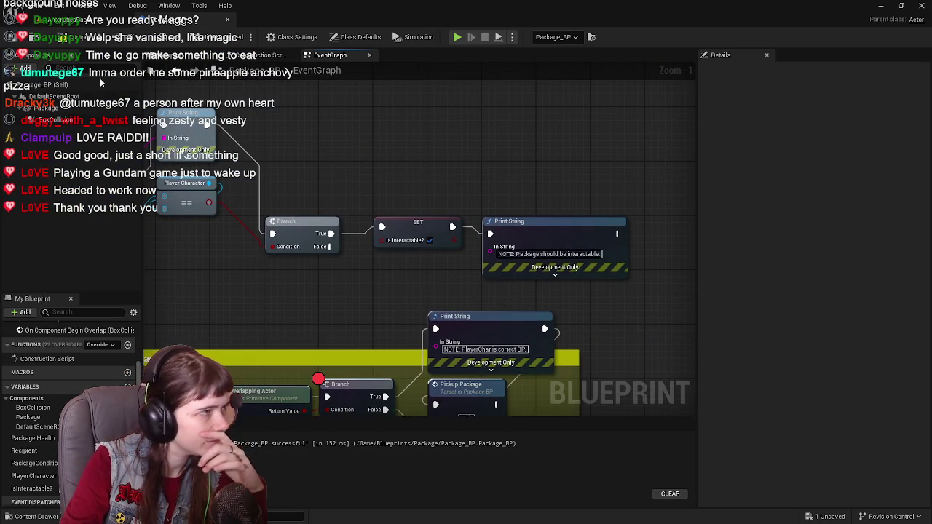
pyautogui.moveTo(338, 201); pyautogui.dragTo(486, 197)
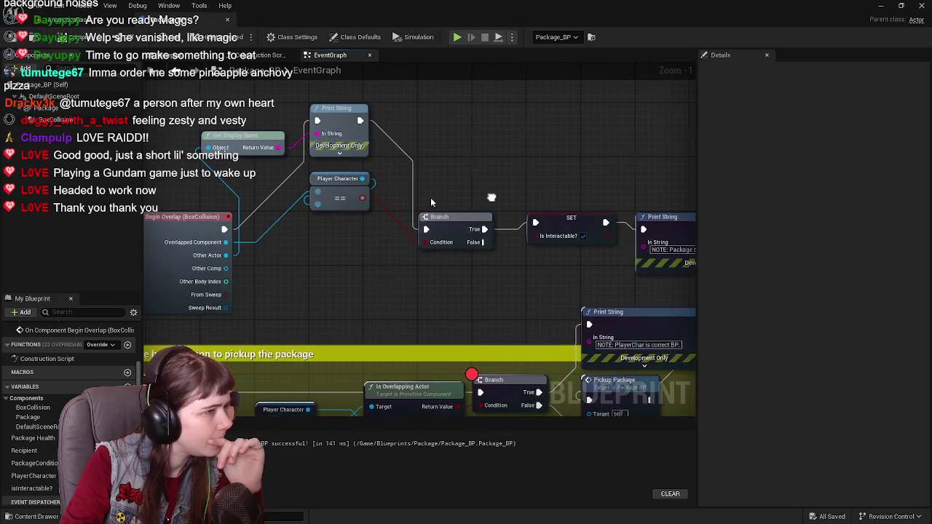
pyautogui.rightClick(161, 227)
pyautogui.moveTo(298, 148)
pyautogui.mouseDown()
pyautogui.moveTo(458, 121)
pyautogui.moveTo(199, 61)
pyautogui.moveTo(314, 123)
pyautogui.mouseUp()
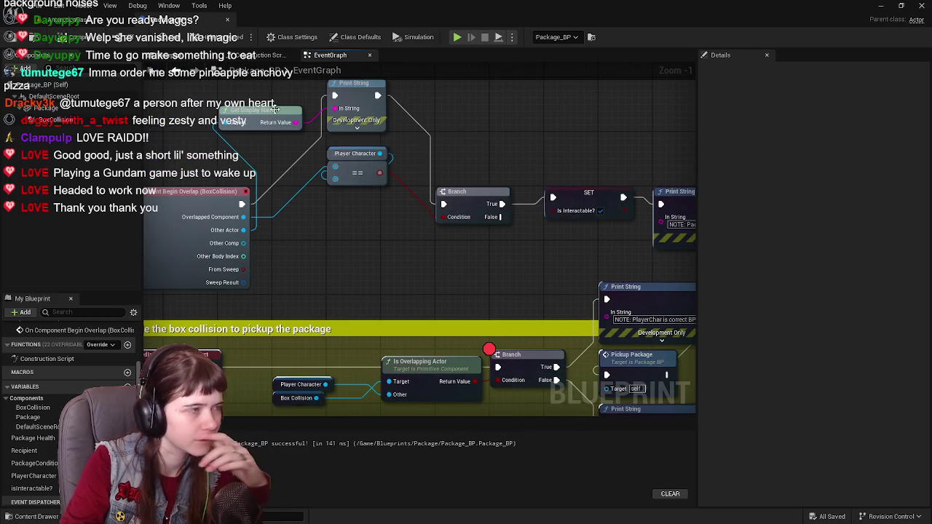
pyautogui.click(73, 20)
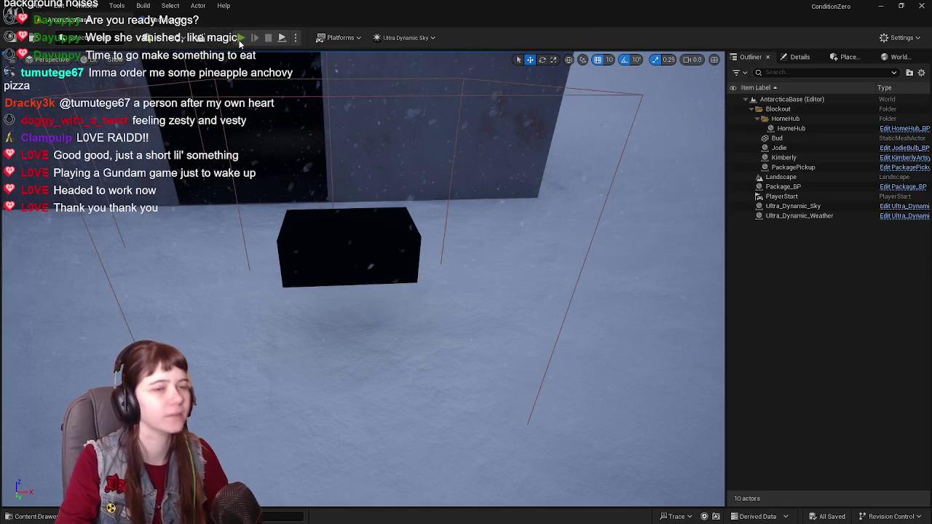
# Step: Play the level, walk the character to the package, stop, and pan back to Begin Overlap
pyautogui.click(240, 38)
pyautogui.press('w')
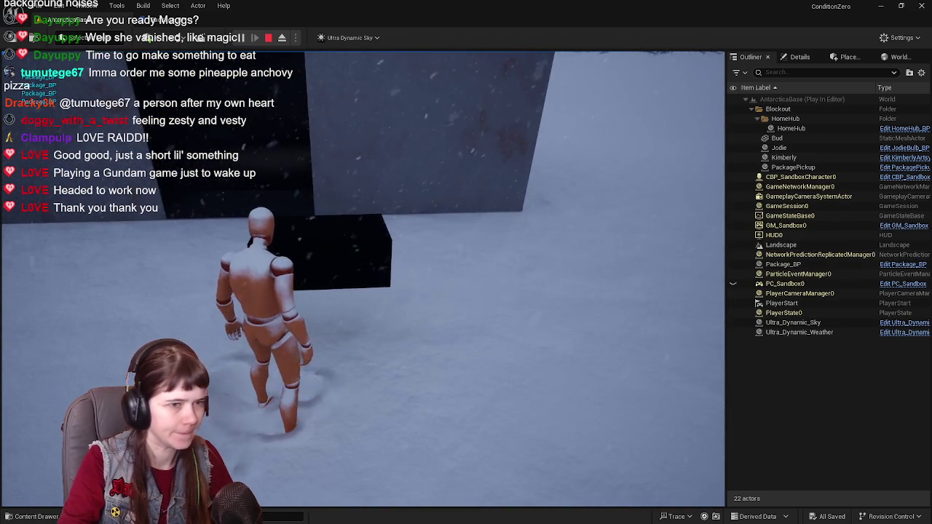
pyautogui.press('Escape')
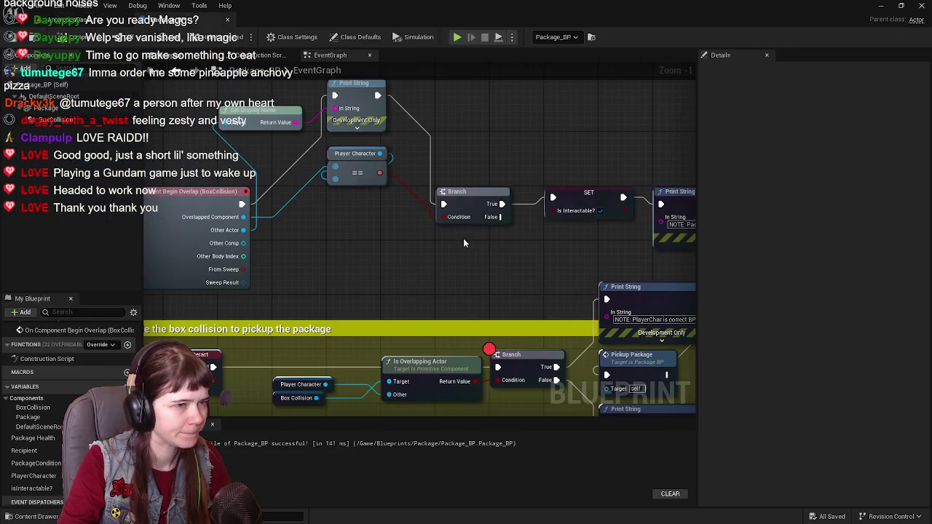
pyautogui.moveTo(464, 243)
pyautogui.mouseDown()
pyautogui.moveTo(256, 247)
pyautogui.moveTo(578, 263)
pyautogui.moveTo(367, 259)
pyautogui.moveTo(453, 269)
pyautogui.mouseUp()
pyautogui.moveTo(268, 278)
pyautogui.mouseDown()
pyautogui.moveTo(434, 270)
pyautogui.moveTo(307, 286)
pyautogui.moveTo(385, 276)
pyautogui.mouseUp()
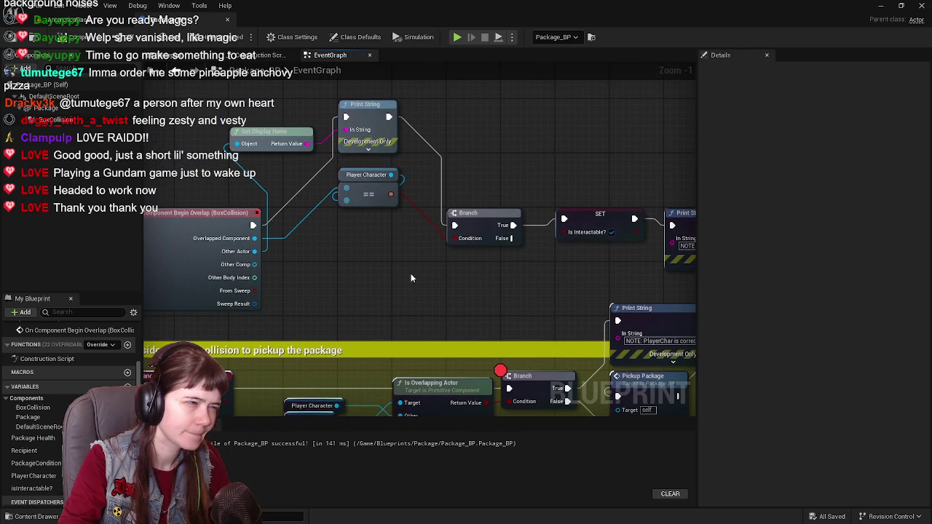
# Step: Select the Player Character getter and pan through the debug Print String nodes
pyautogui.scroll(-1, 411, 277)
pyautogui.scroll(1, 411, 278)
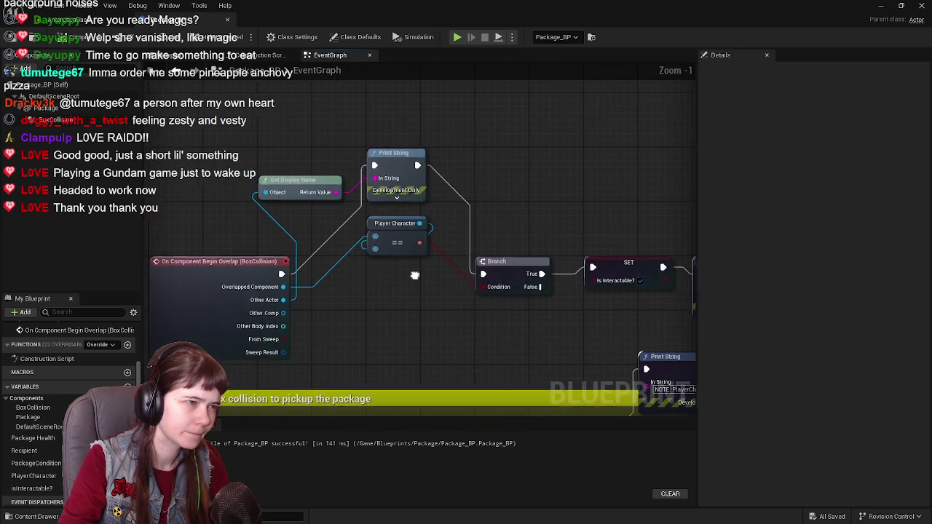
pyautogui.click(371, 225)
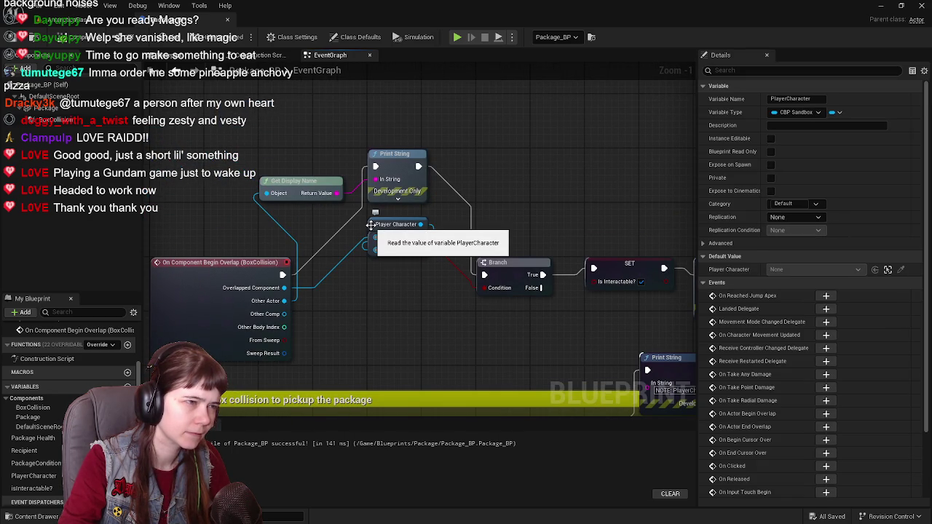
pyautogui.moveTo(371, 226); pyautogui.dragTo(419, 259)
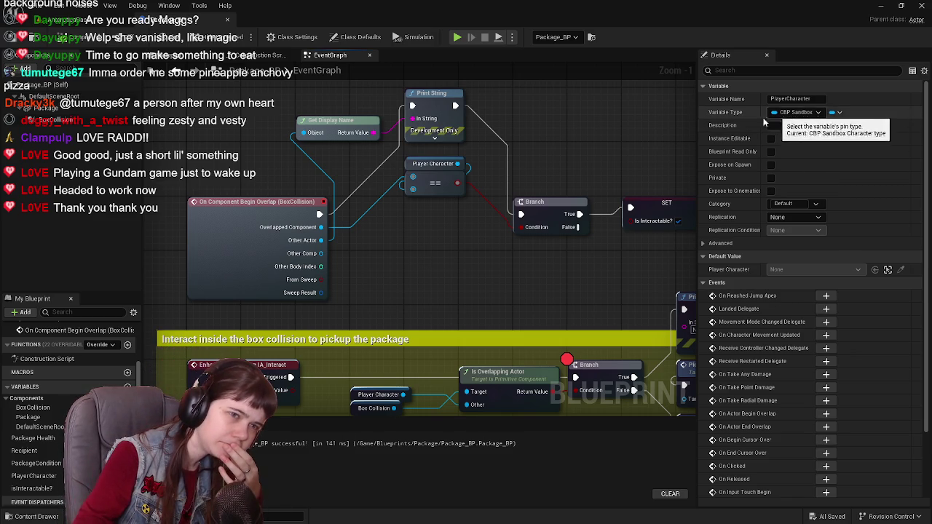
pyautogui.scroll(-1, 43, 466)
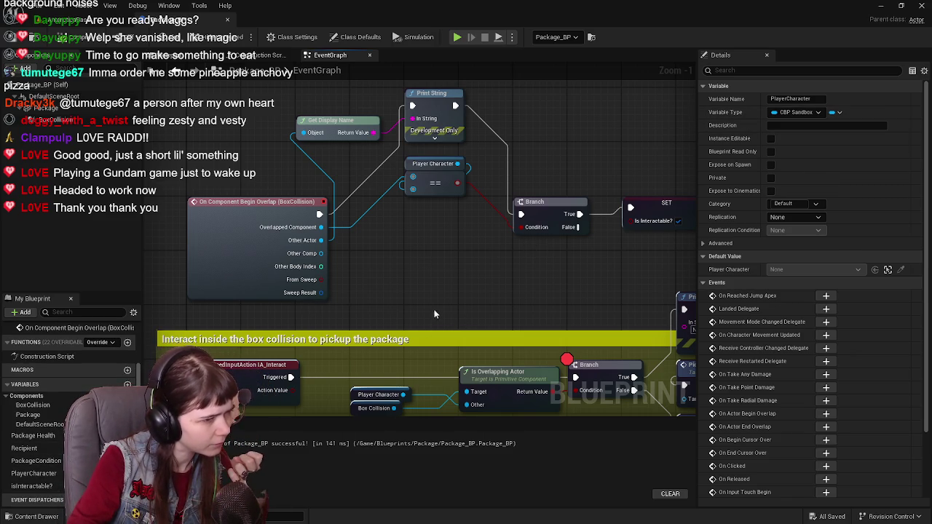
pyautogui.moveTo(447, 320); pyautogui.dragTo(372, 336)
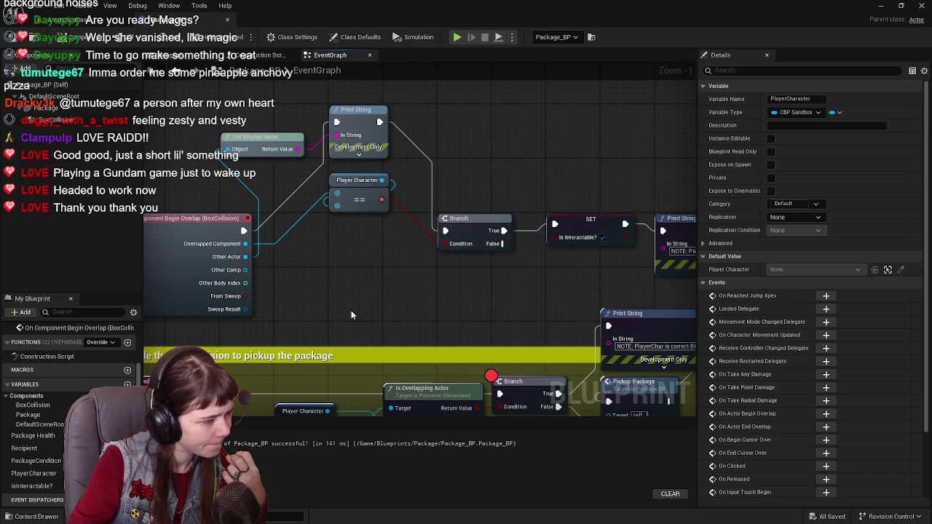
pyautogui.moveTo(319, 201); pyautogui.dragTo(346, 231)
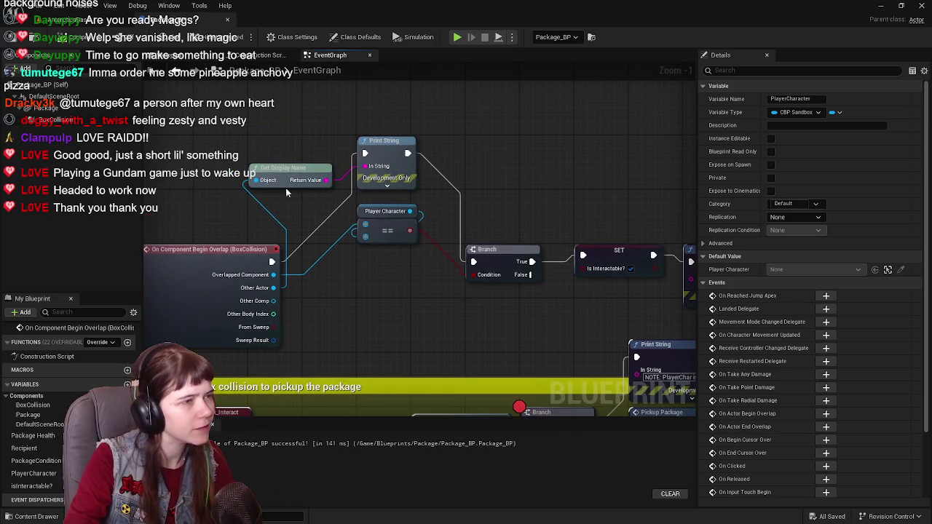
# Step: Play-test again, walking toward the wall and package, then return to Package_BP
pyautogui.click(77, 37)
pyautogui.click(240, 37)
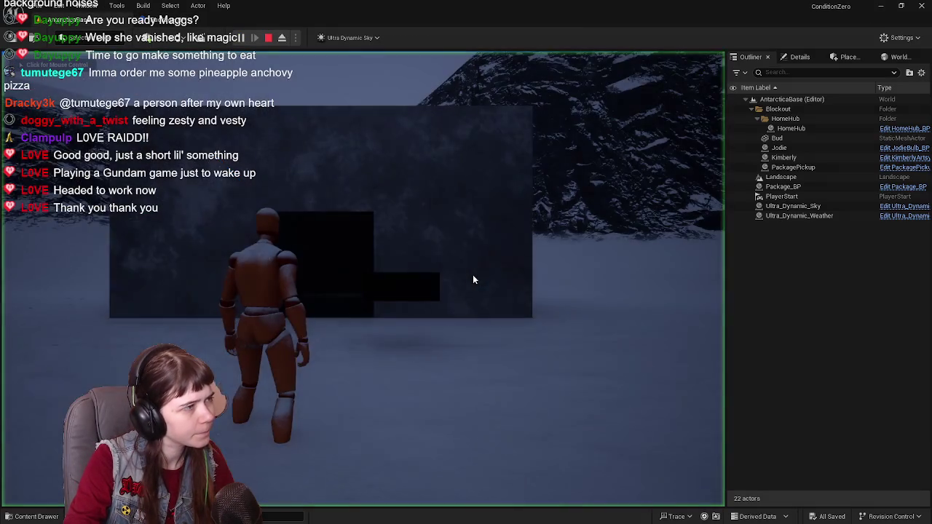
pyautogui.press('w')
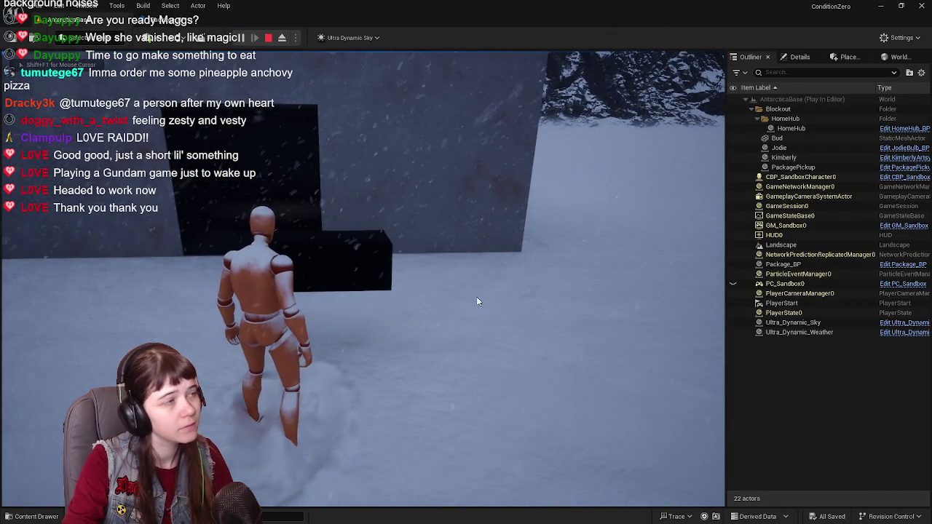
pyautogui.press('Escape')
pyautogui.click(218, 21)
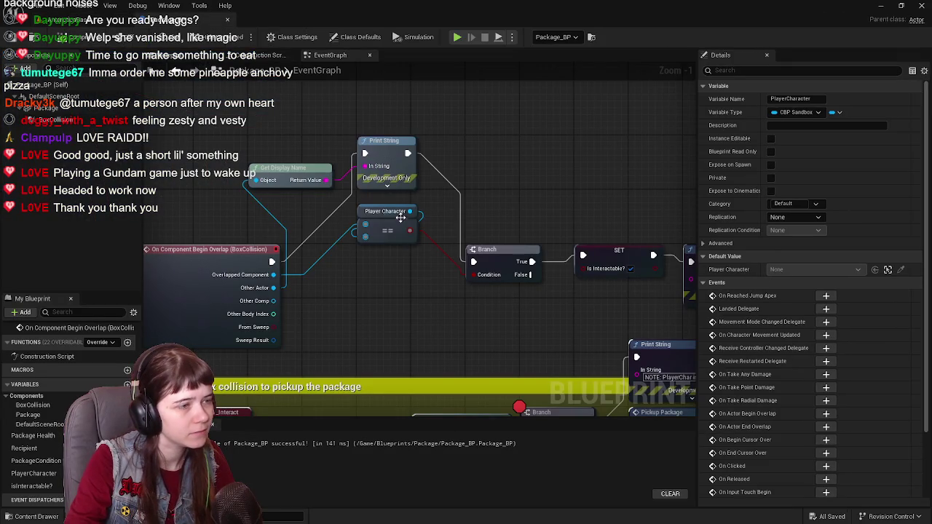
# Step: Check PlayerCharacter's Variable Type options without changing them, then make room above the overlap nodes
pyautogui.click(362, 210)
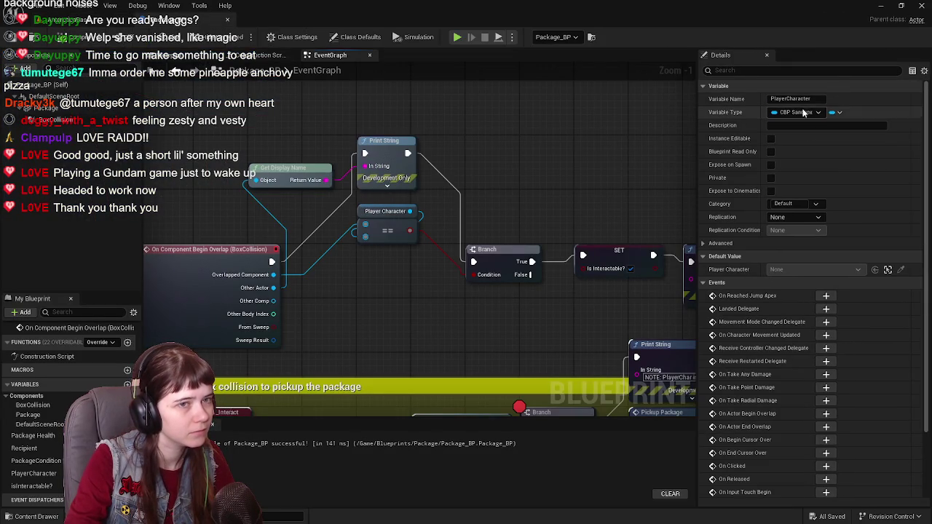
pyautogui.click(802, 113)
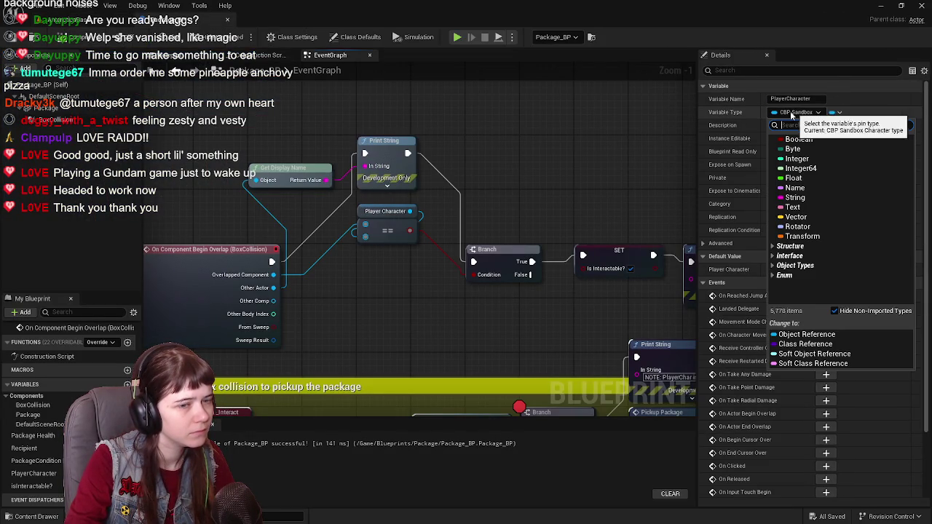
pyautogui.click(593, 191)
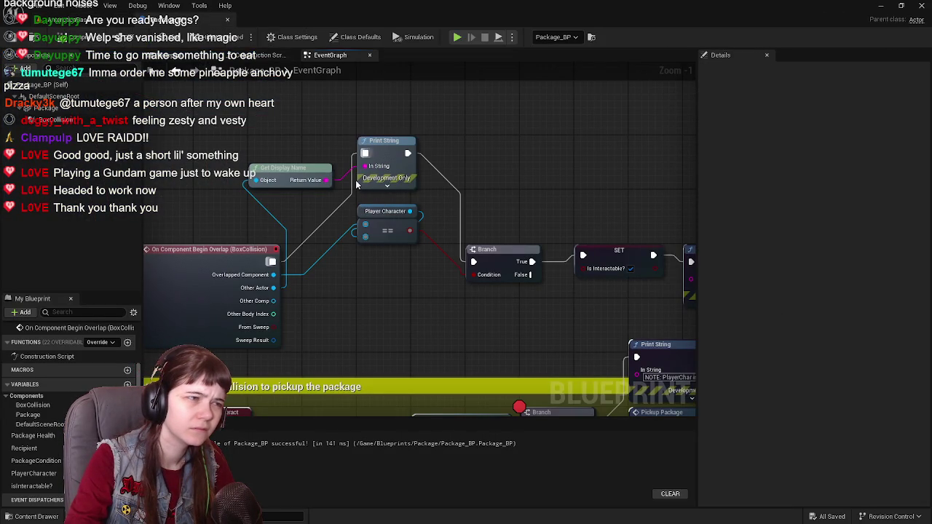
pyautogui.click(362, 207)
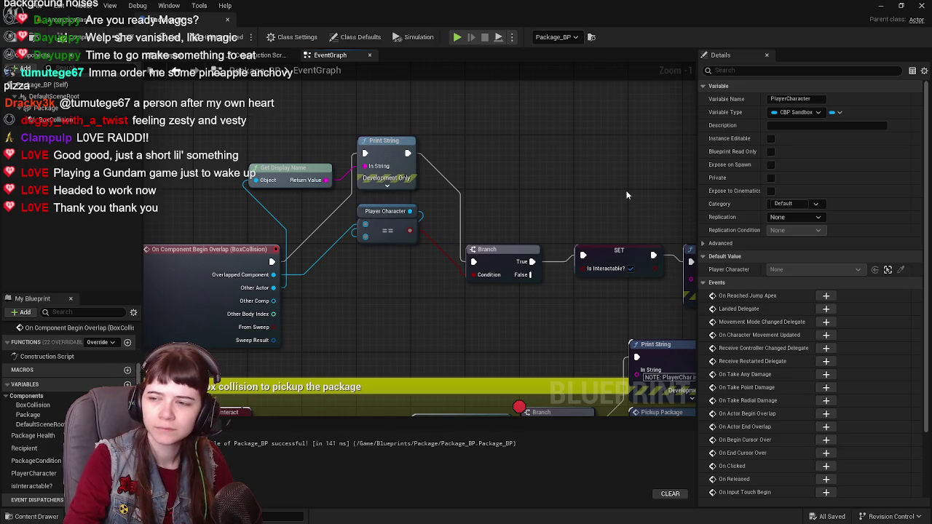
pyautogui.scroll(-2, 415, 305)
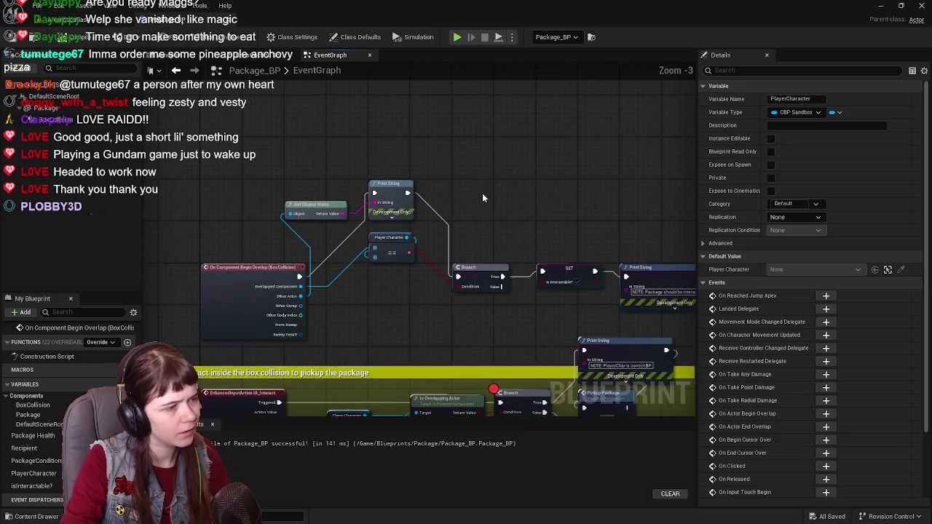
pyautogui.scroll(1, 468, 192)
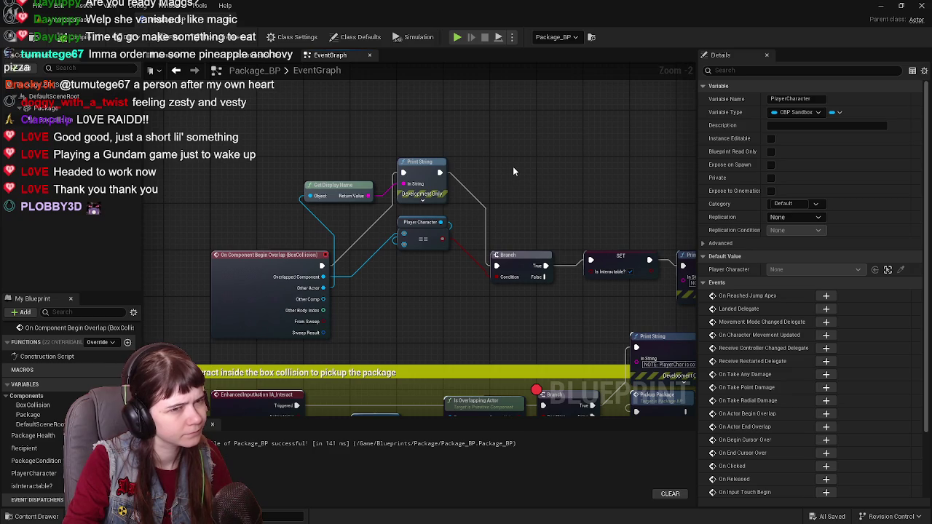
pyautogui.scroll(-1, 503, 174)
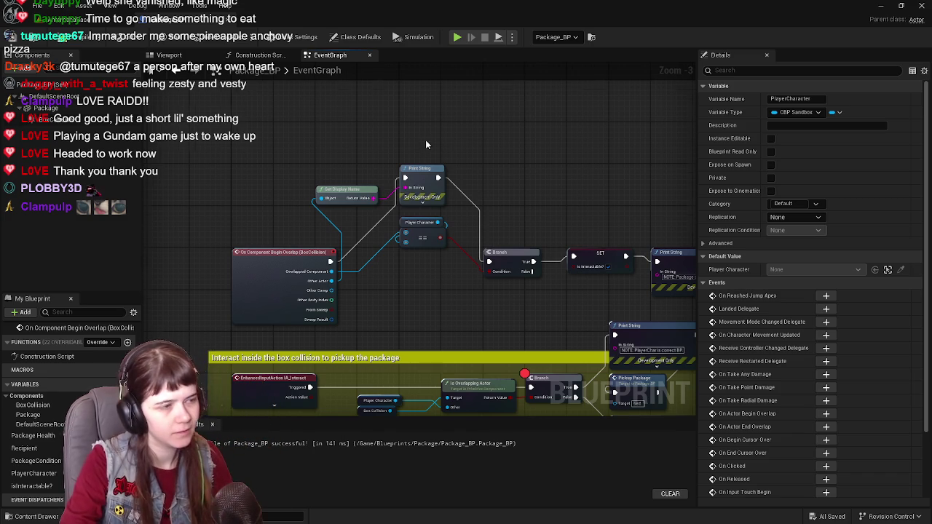
pyautogui.moveTo(348, 117); pyautogui.dragTo(399, 207)
pyautogui.rightClick(296, 167)
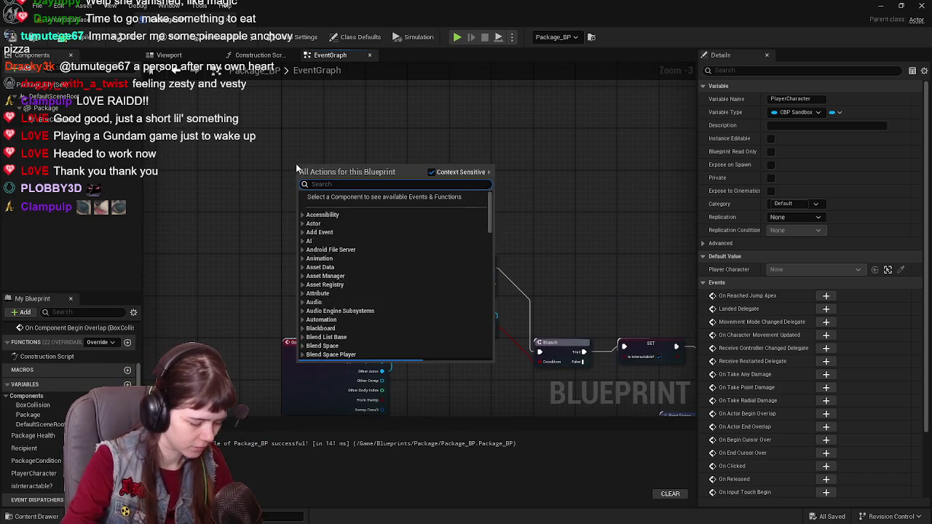
# Step: Add Event BeginPlay and a SET Player Character node dragged from the variables list
pyautogui.write('beginp')
pyautogui.press('Return')
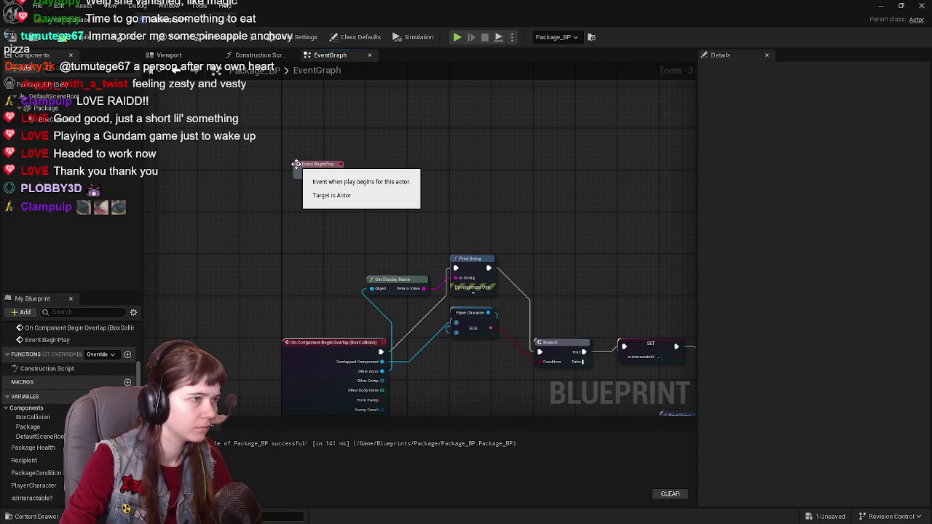
pyautogui.moveTo(304, 182); pyautogui.dragTo(303, 187)
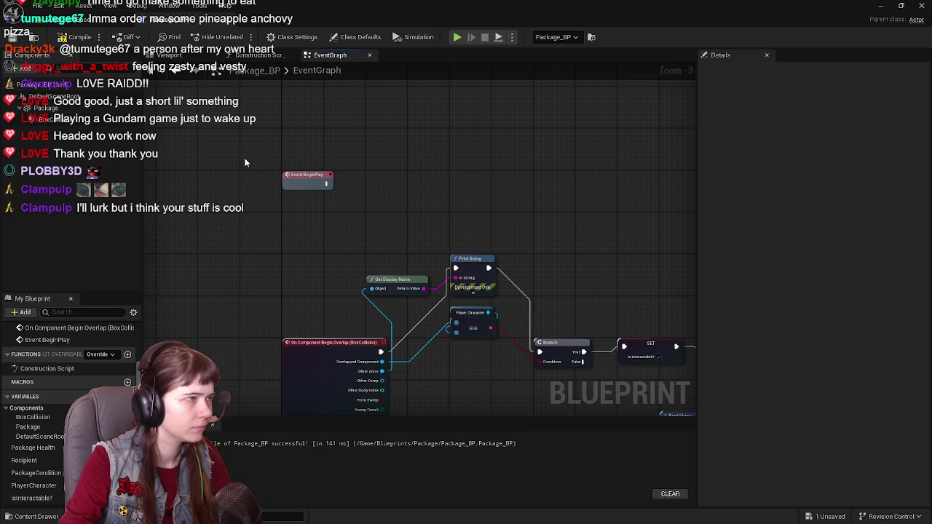
pyautogui.scroll(2, 269, 156)
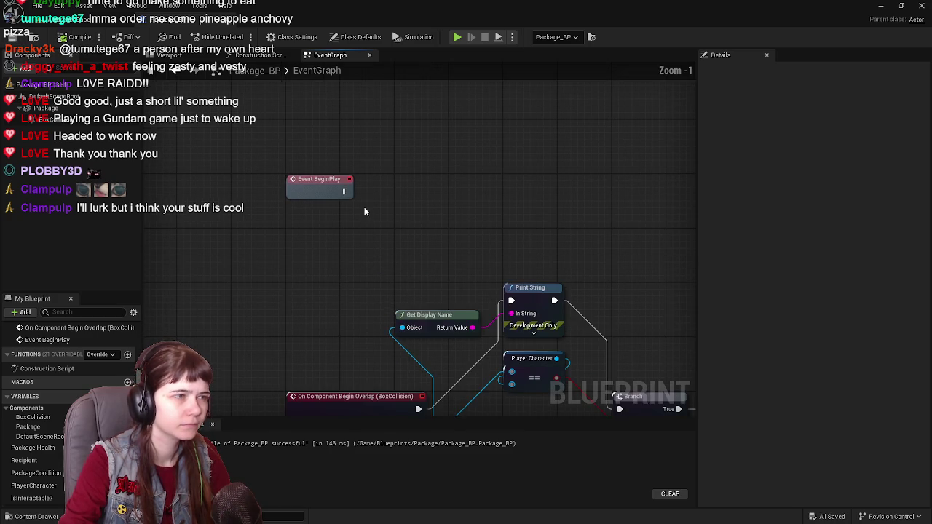
pyautogui.moveTo(275, 328); pyautogui.dragTo(174, 360)
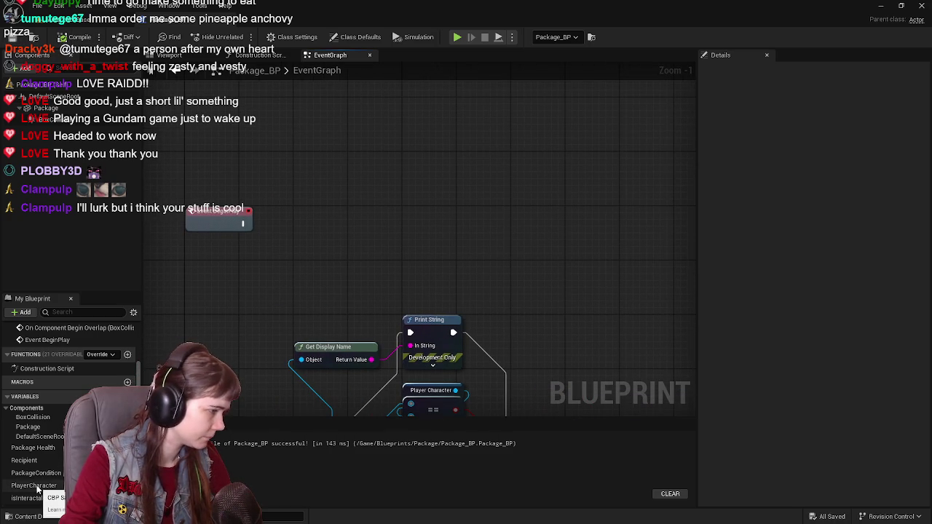
pyautogui.moveTo(38, 489)
pyautogui.mouseDown()
pyautogui.moveTo(316, 235)
pyautogui.moveTo(320, 217)
pyautogui.mouseUp()
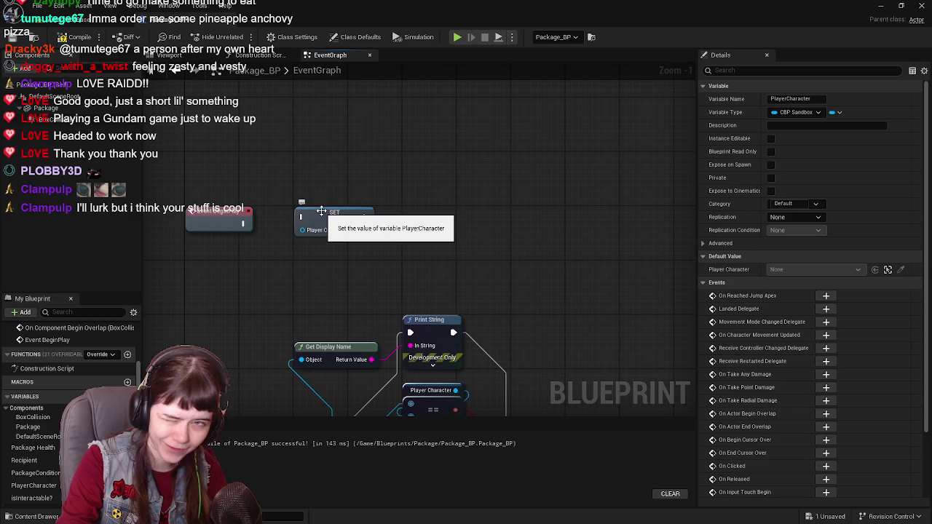
pyautogui.moveTo(321, 211)
pyautogui.mouseDown()
pyautogui.moveTo(432, 211)
pyautogui.moveTo(438, 219)
pyautogui.moveTo(436, 211)
pyautogui.mouseUp()
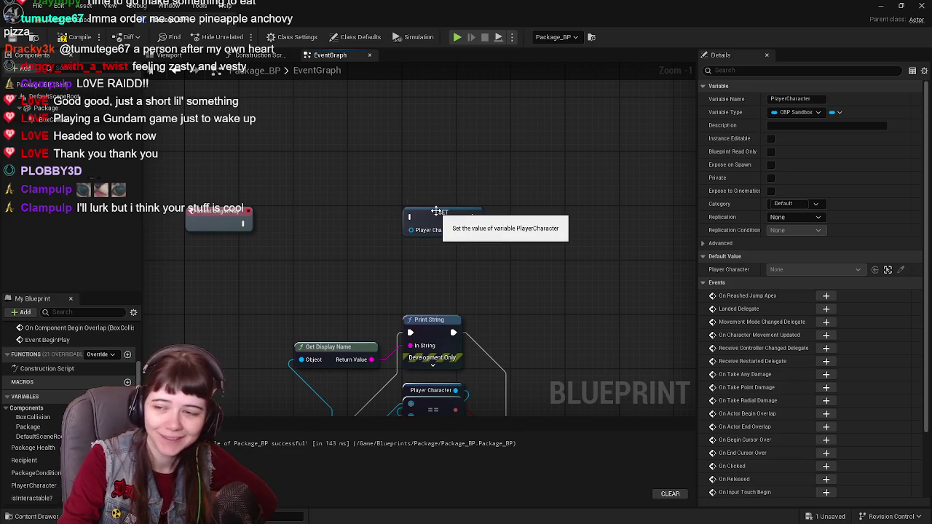
pyautogui.moveTo(302, 219)
pyautogui.mouseDown()
pyautogui.moveTo(343, 205)
pyautogui.moveTo(312, 206)
pyautogui.moveTo(304, 216)
pyautogui.moveTo(355, 202)
pyautogui.mouseUp()
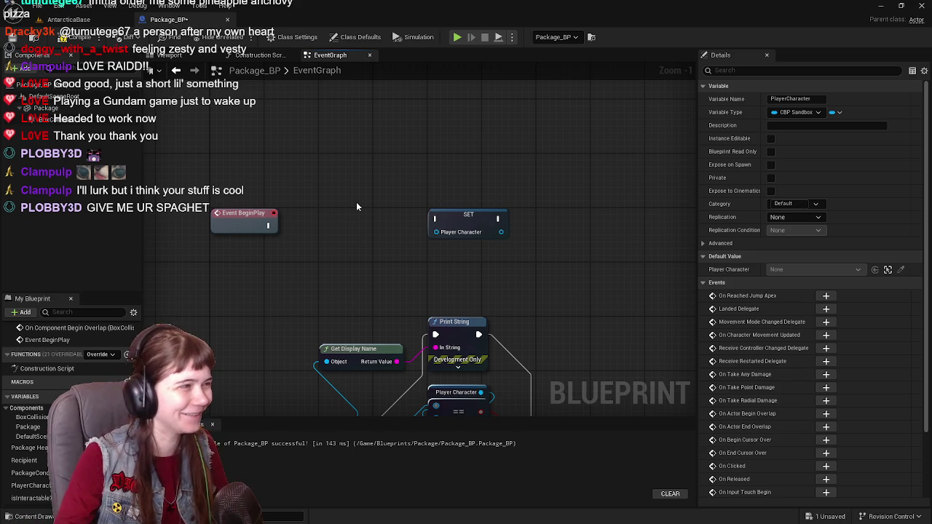
# Step: Add a Get Actor Of Class node after BeginPlay, then compile and save
pyautogui.rightClick(304, 204)
pyautogui.write('get actor of c')
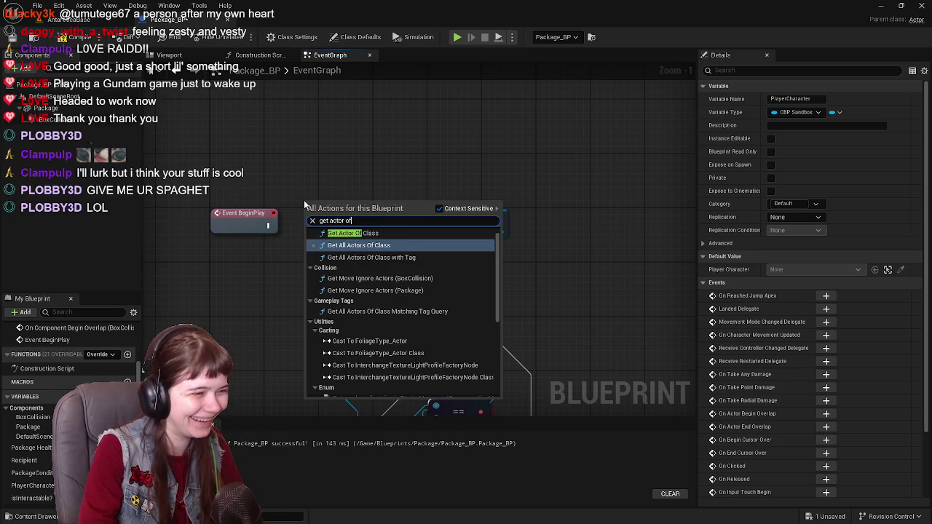
pyautogui.write('lass')
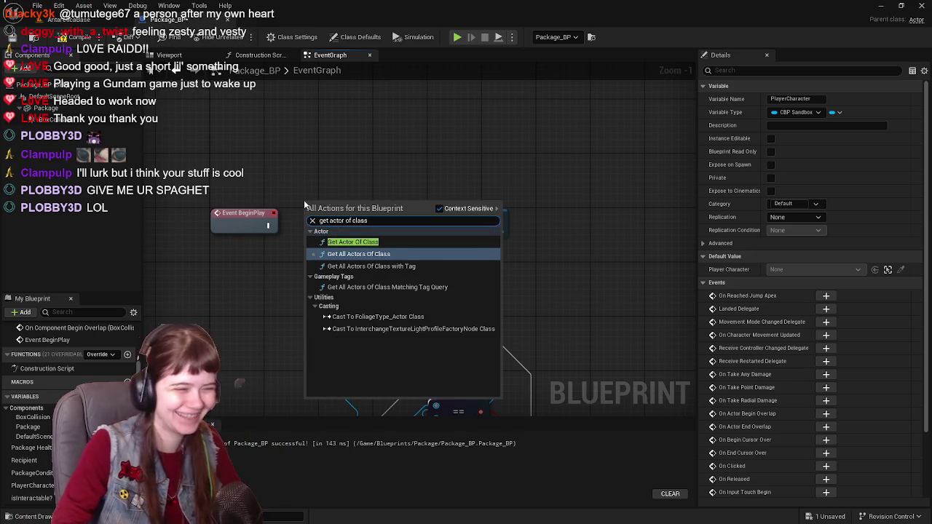
pyautogui.click(353, 242)
pyautogui.moveTo(340, 224)
pyautogui.mouseDown()
pyautogui.moveTo(351, 242)
pyautogui.moveTo(358, 235)
pyautogui.mouseUp()
pyautogui.moveTo(472, 220); pyautogui.dragTo(522, 222)
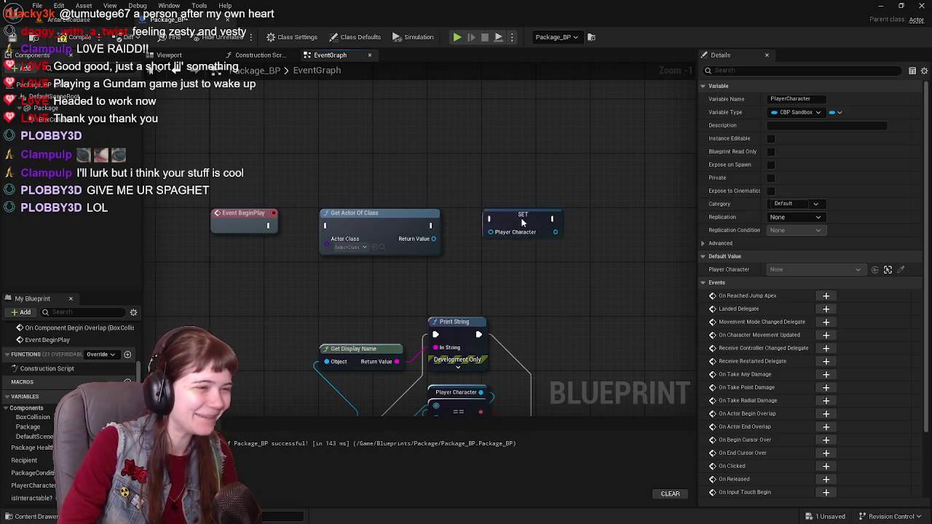
pyautogui.click(72, 37)
pyautogui.click(11, 36)
# Step: Wire BeginPlay to Get Actor Of Class set to CBP_SandboxCharacter, feeding SET Player Character
pyautogui.moveTo(270, 224); pyautogui.dragTo(327, 225)
pyautogui.moveTo(434, 238)
pyautogui.mouseDown()
pyautogui.moveTo(521, 246)
pyautogui.moveTo(509, 267)
pyautogui.mouseUp()
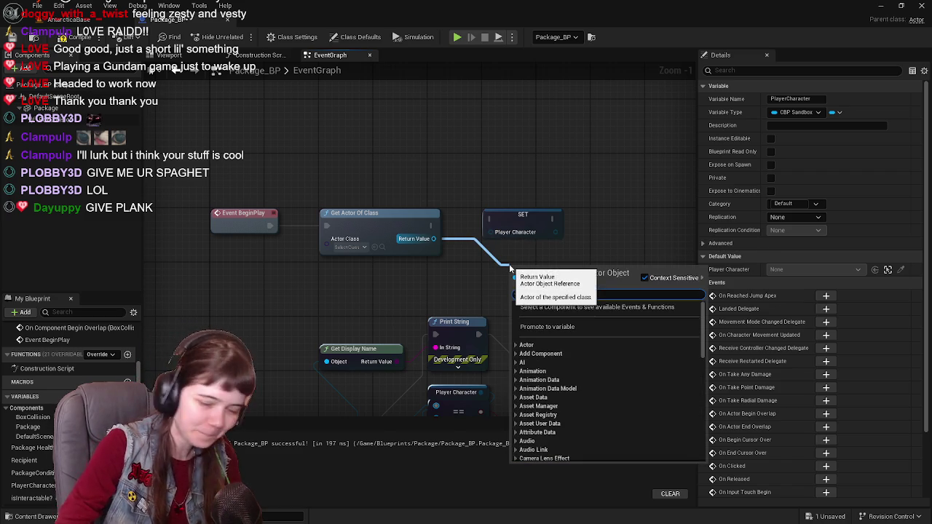
pyautogui.click(463, 267)
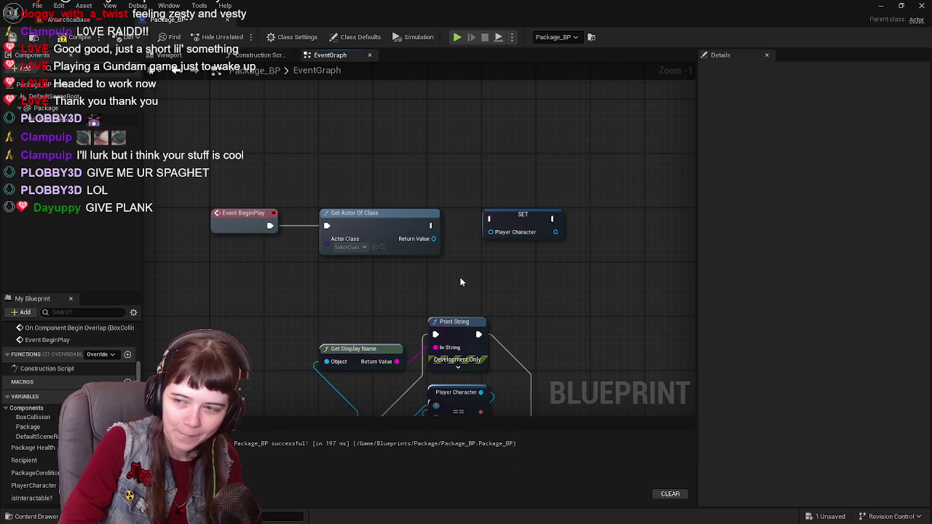
pyautogui.click(346, 247)
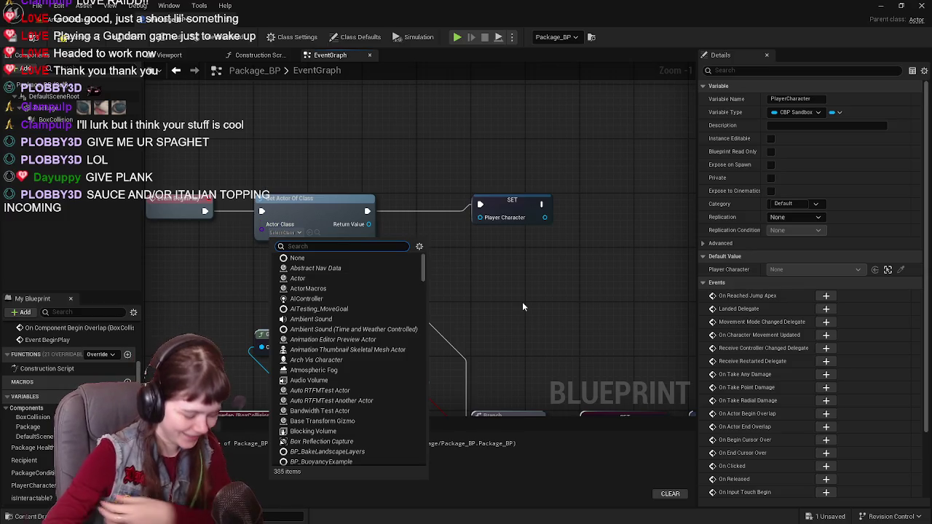
pyautogui.write('c')
pyautogui.press('BackSpace')
pyautogui.write('sandbo')
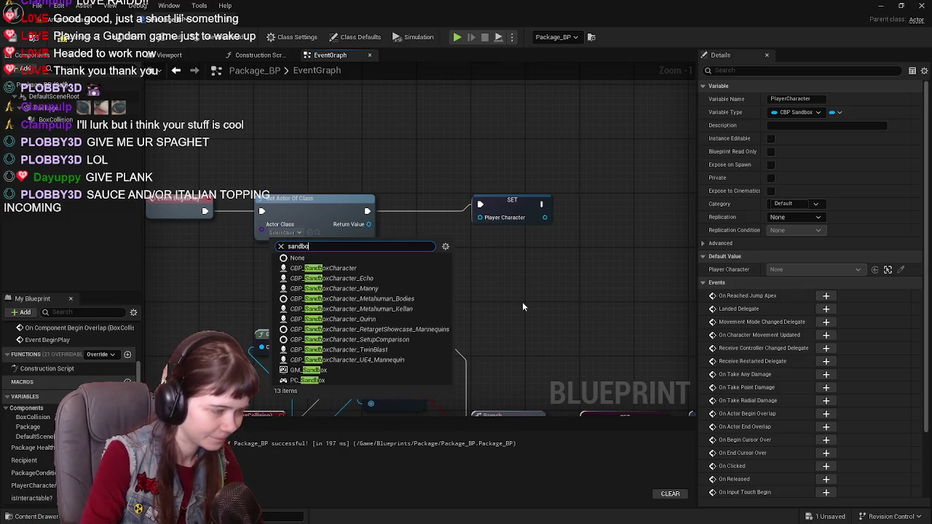
pyautogui.write('x')
pyautogui.click(383, 268)
pyautogui.moveTo(375, 223); pyautogui.dragTo(479, 217)
# Step: Recompile Package_BP and move the SET node closer to Get Actor Of Class
pyautogui.click(73, 36)
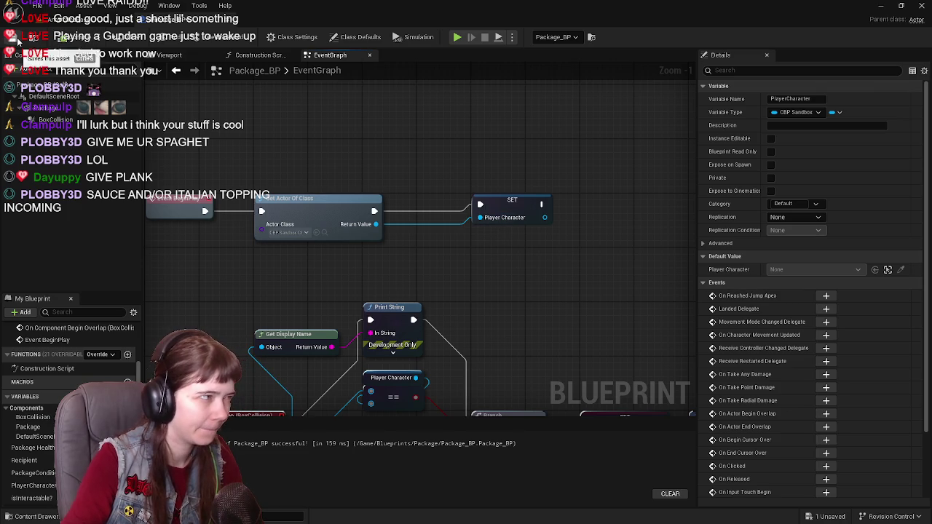
pyautogui.moveTo(560, 211); pyautogui.dragTo(511, 213)
pyautogui.click(72, 19)
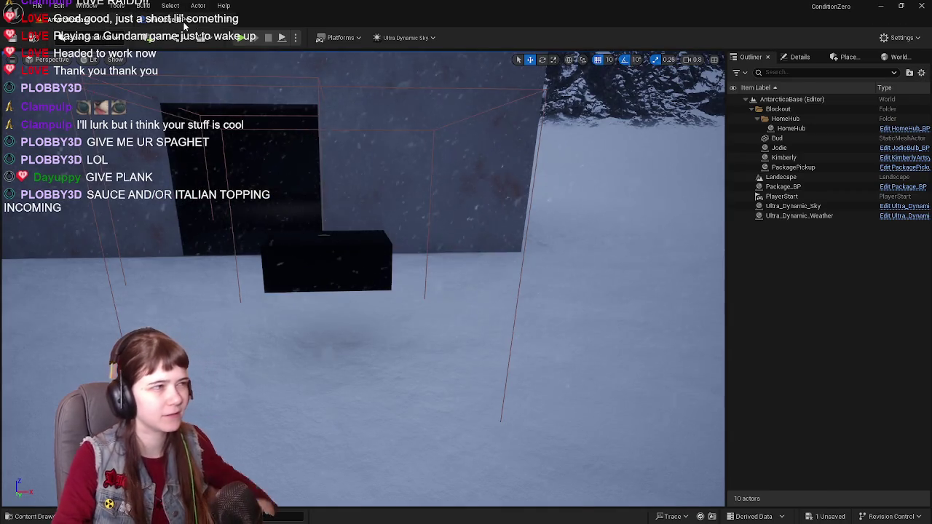
# Step: Bring the Package_BP EventGraph tab to the front
pyautogui.click(185, 24)
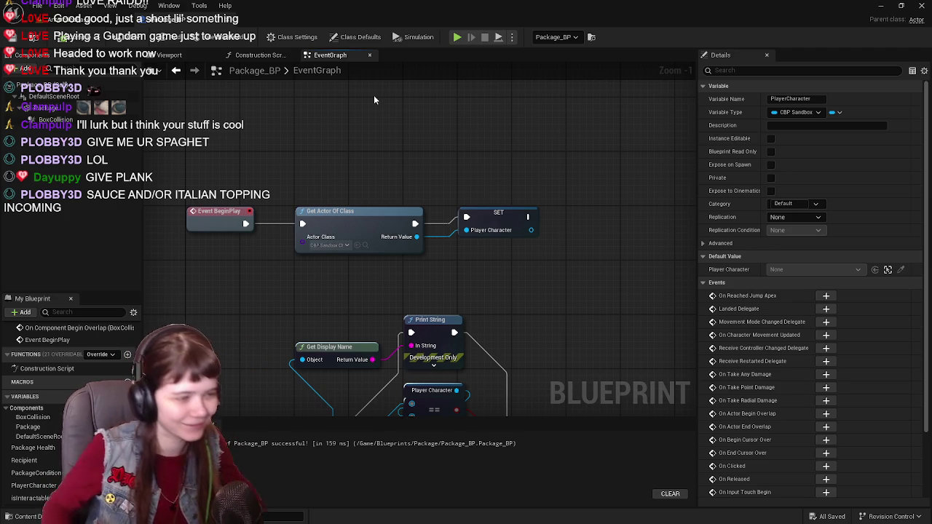
# Step: Review the BeginPlay and Begin Overlap chains in Package_BP, then show the AntarcticaBase level
pyautogui.click(69, 20)
pyautogui.click(181, 27)
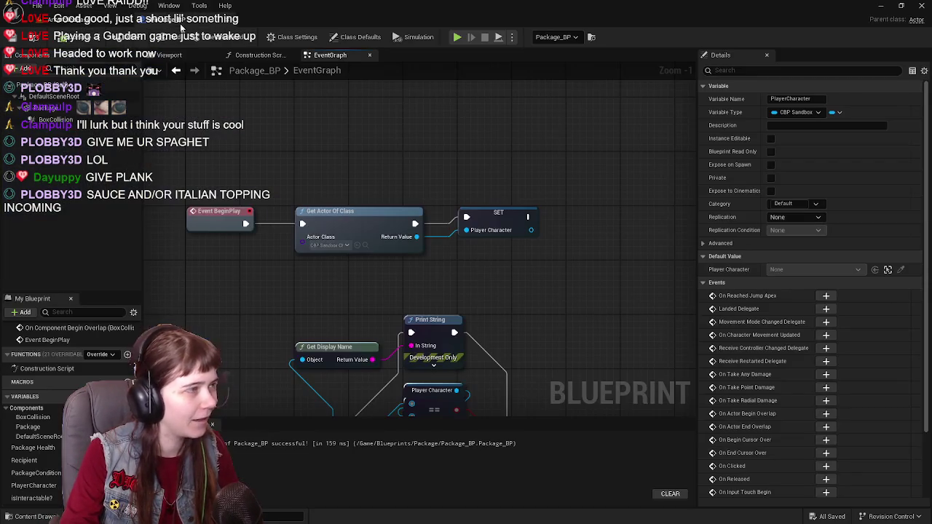
pyautogui.moveTo(433, 145); pyautogui.dragTo(451, 147)
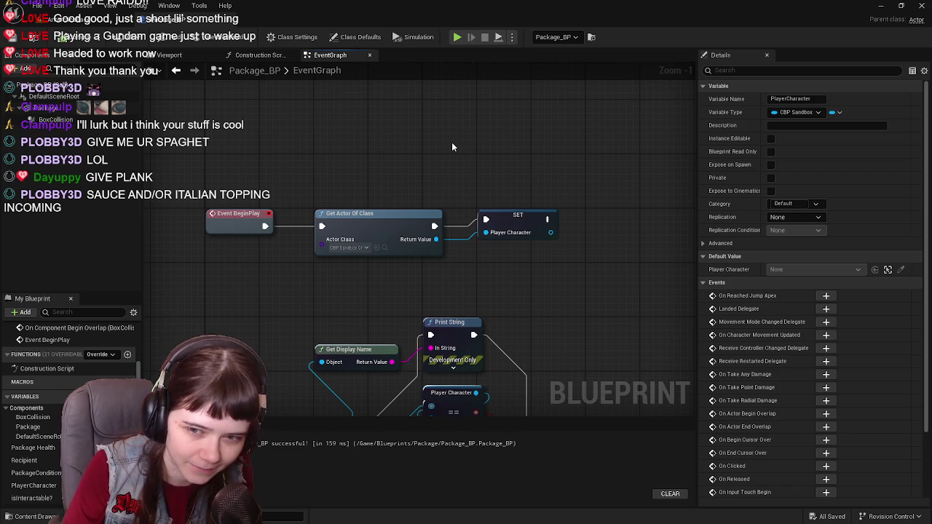
pyautogui.moveTo(480, 144)
pyautogui.mouseDown()
pyautogui.moveTo(522, 165)
pyautogui.moveTo(514, 158)
pyautogui.mouseUp()
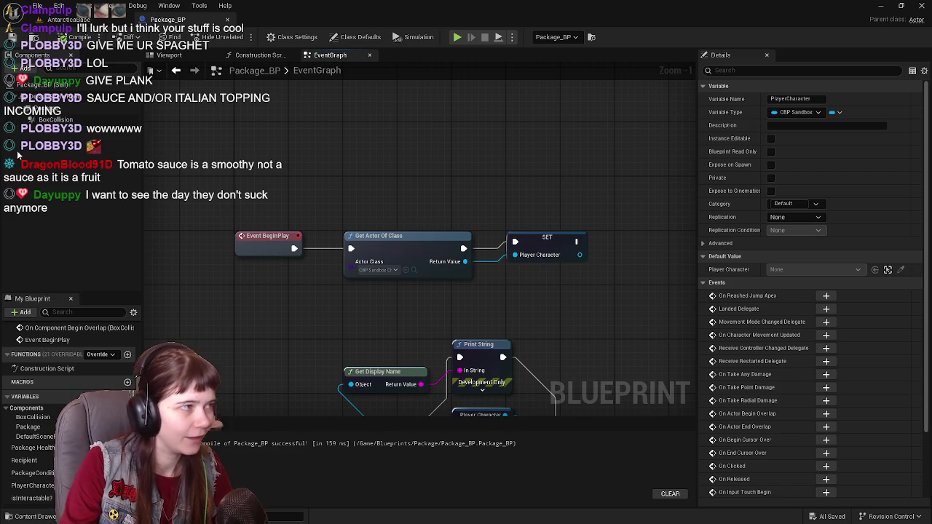
pyautogui.moveTo(402, 198)
pyautogui.mouseDown()
pyautogui.moveTo(403, 130)
pyautogui.moveTo(403, 158)
pyautogui.mouseUp()
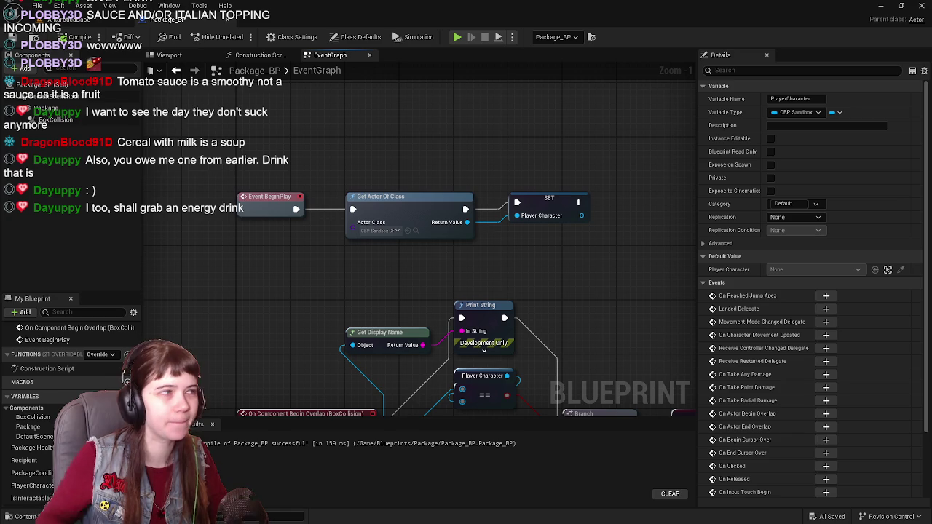
pyautogui.click(80, 20)
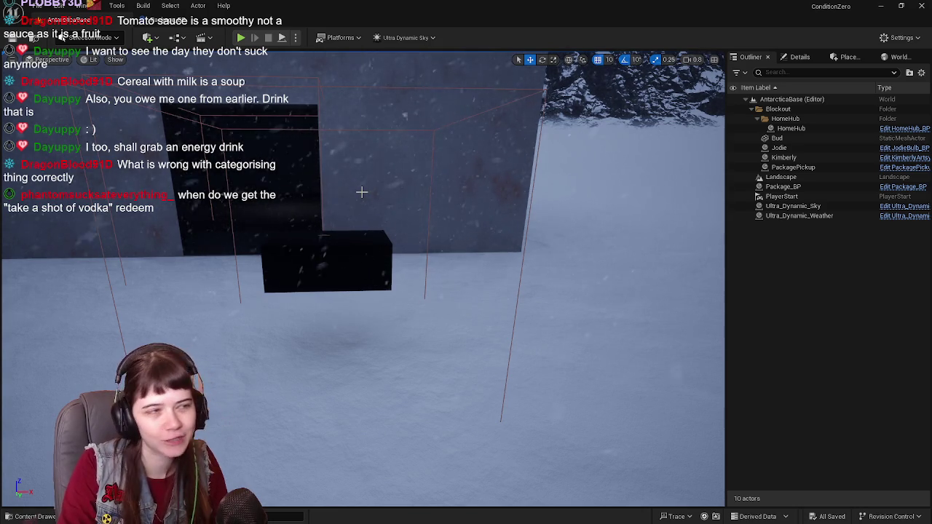
# Step: Frame the package box, play with Alt+P walking toward it, stop, and reopen Package_BP
pyautogui.moveTo(422, 204)
pyautogui.mouseDown()
pyautogui.moveTo(385, 255)
pyautogui.moveTo(385, 233)
pyautogui.moveTo(386, 244)
pyautogui.moveTo(375, 244)
pyautogui.moveTo(375, 222)
pyautogui.moveTo(429, 213)
pyautogui.mouseUp()
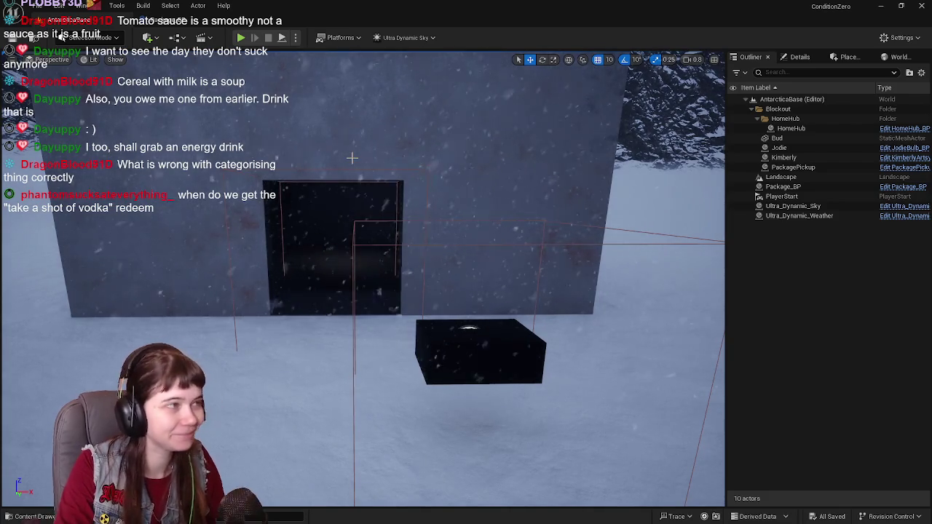
pyautogui.moveTo(324, 121); pyautogui.dragTo(335, 117)
pyautogui.hotkey('alt', 'p')
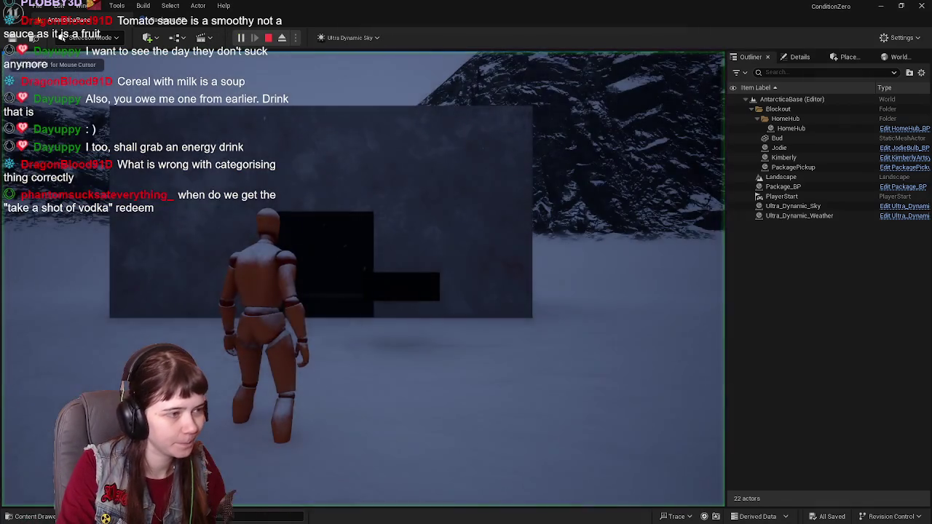
pyautogui.press('w')
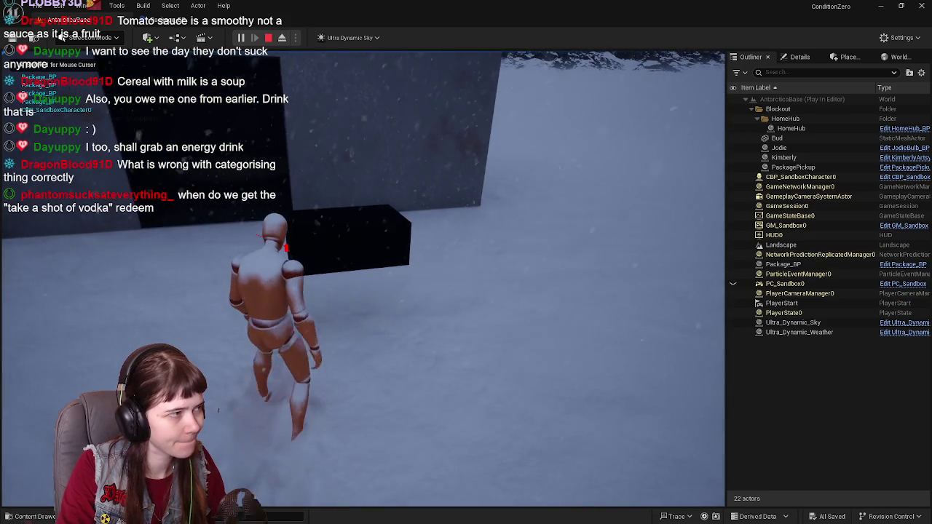
pyautogui.press('w')
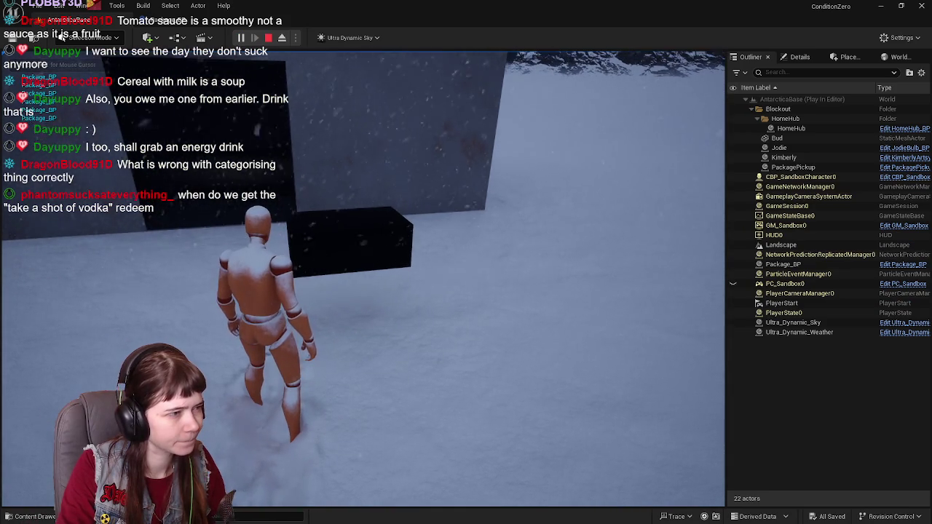
pyautogui.press('Escape')
pyautogui.click(168, 19)
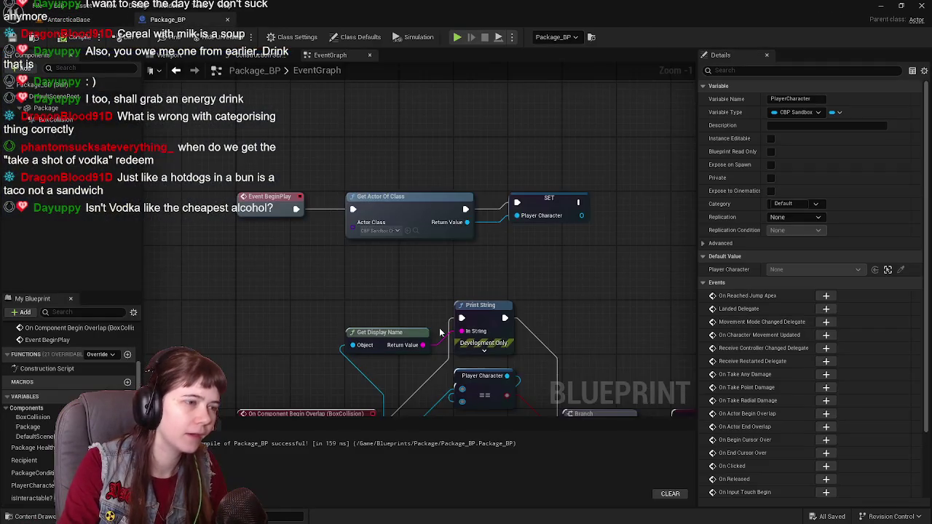
# Step: Wire IA_Interact Triggered into the Branch and rearrange the Is Overlapping Actor and Player Character nodes
pyautogui.moveTo(644, 322)
pyautogui.mouseDown()
pyautogui.moveTo(557, 214)
pyautogui.moveTo(371, 251)
pyautogui.moveTo(529, 252)
pyautogui.mouseUp()
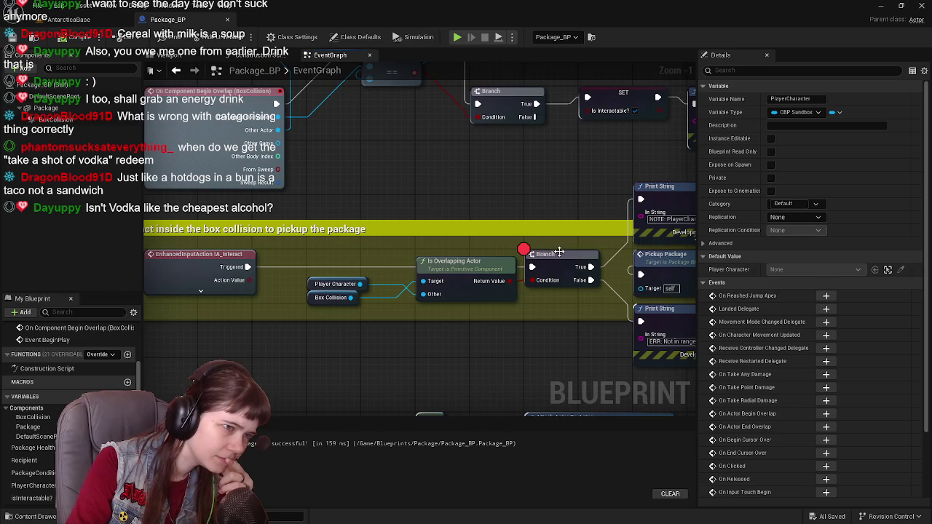
pyautogui.moveTo(445, 257)
pyautogui.mouseDown()
pyautogui.moveTo(489, 288)
pyautogui.moveTo(412, 252)
pyautogui.mouseUp()
pyautogui.moveTo(209, 258); pyautogui.dragTo(494, 261)
pyautogui.moveTo(304, 256)
pyautogui.mouseDown()
pyautogui.moveTo(446, 294)
pyautogui.moveTo(421, 304)
pyautogui.moveTo(422, 325)
pyautogui.moveTo(426, 307)
pyautogui.mouseUp()
pyautogui.moveTo(376, 245)
pyautogui.mouseDown()
pyautogui.moveTo(388, 361)
pyautogui.moveTo(353, 162)
pyautogui.moveTo(430, 171)
pyautogui.moveTo(391, 250)
pyautogui.mouseUp()
pyautogui.moveTo(380, 210); pyautogui.dragTo(384, 264)
pyautogui.moveTo(426, 309)
pyautogui.mouseDown()
pyautogui.moveTo(404, 233)
pyautogui.moveTo(404, 119)
pyautogui.moveTo(433, 277)
pyautogui.moveTo(432, 179)
pyautogui.mouseUp()
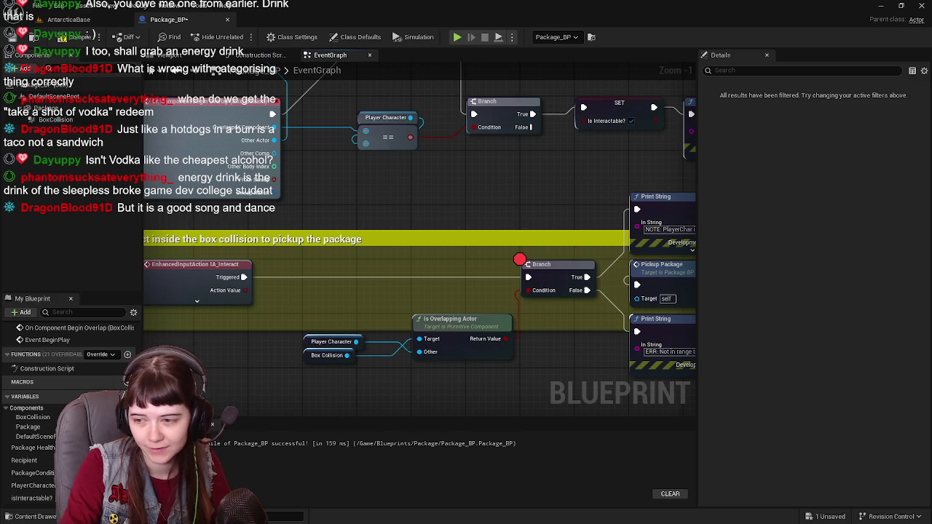
pyautogui.moveTo(447, 189); pyautogui.dragTo(470, 230)
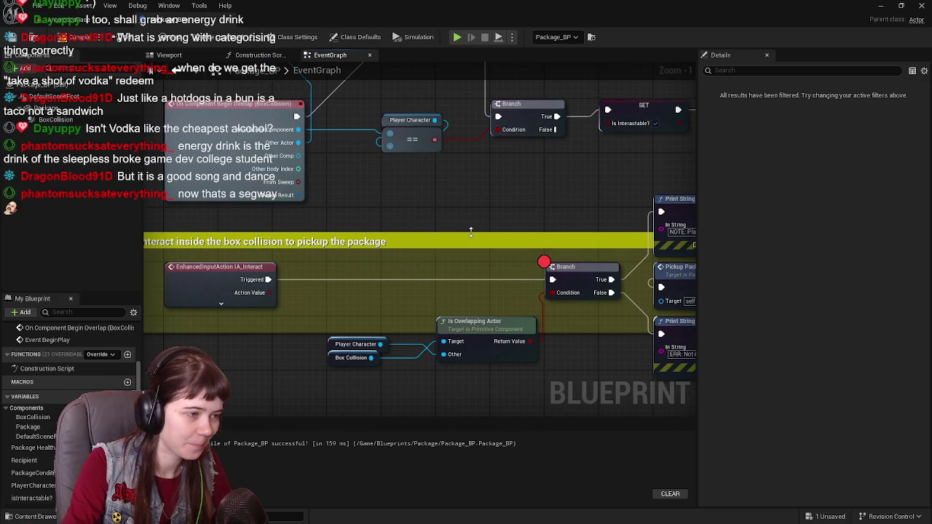
pyautogui.moveTo(514, 300)
pyautogui.mouseDown()
pyautogui.moveTo(369, 298)
pyautogui.moveTo(426, 295)
pyautogui.mouseUp()
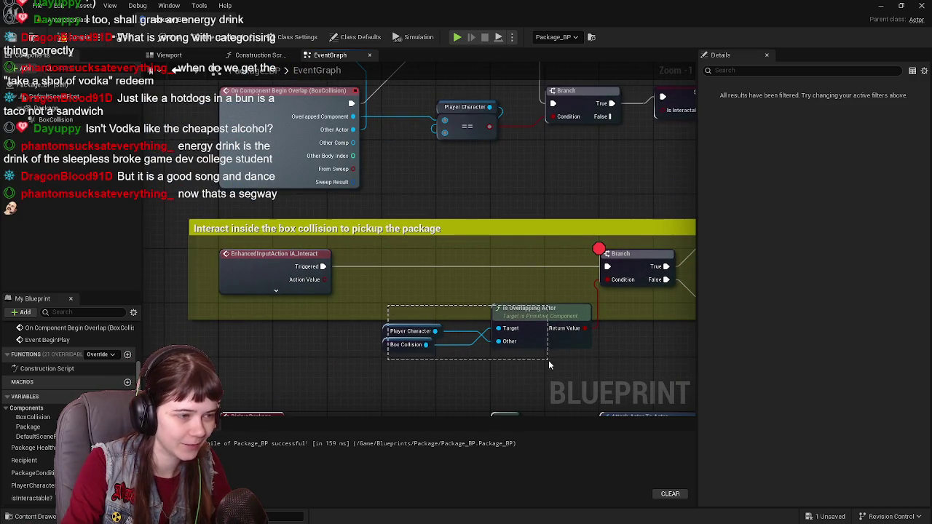
pyautogui.moveTo(509, 318); pyautogui.dragTo(367, 324)
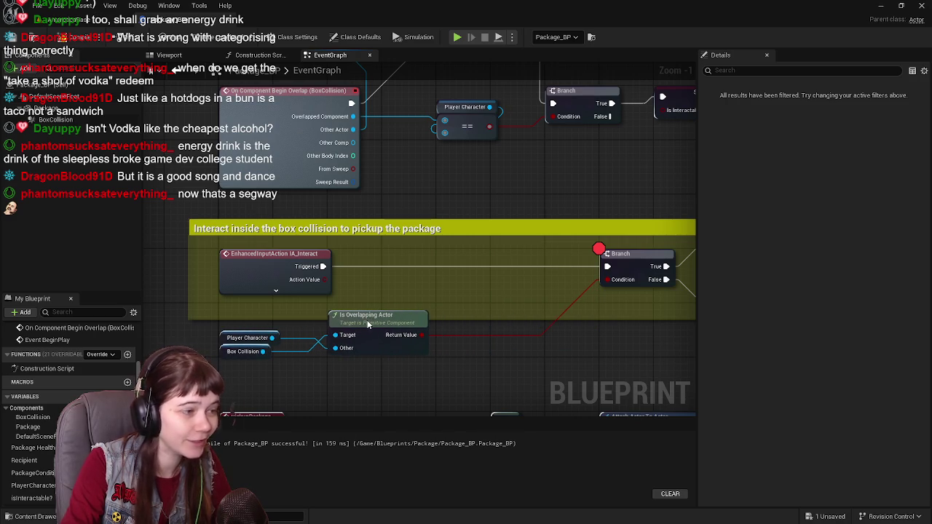
pyautogui.moveTo(488, 289); pyautogui.dragTo(267, 303)
pyautogui.moveTo(354, 211)
pyautogui.mouseDown()
pyautogui.moveTo(502, 305)
pyautogui.moveTo(502, 337)
pyautogui.mouseUp()
pyautogui.moveTo(358, 256); pyautogui.dragTo(585, 354)
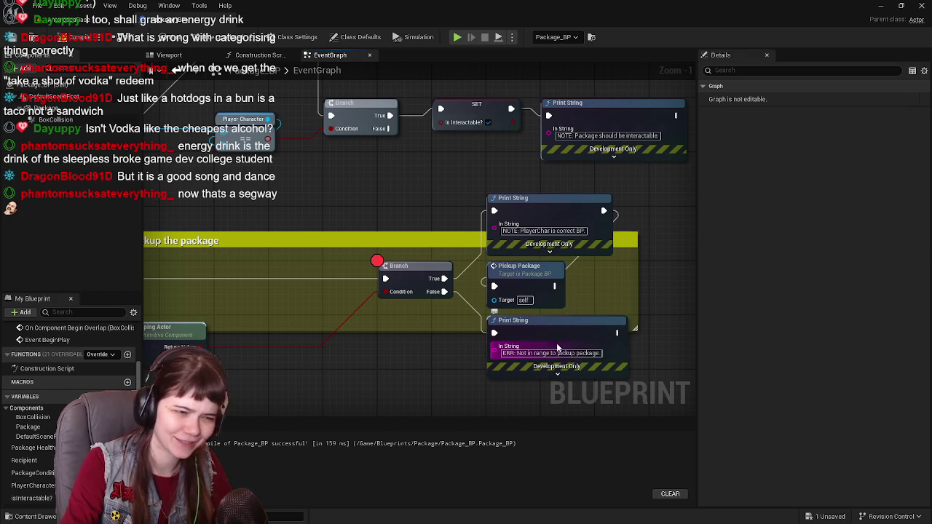
pyautogui.hscroll(-5, 623, 355)
pyautogui.moveTo(518, 273); pyautogui.dragTo(355, 274)
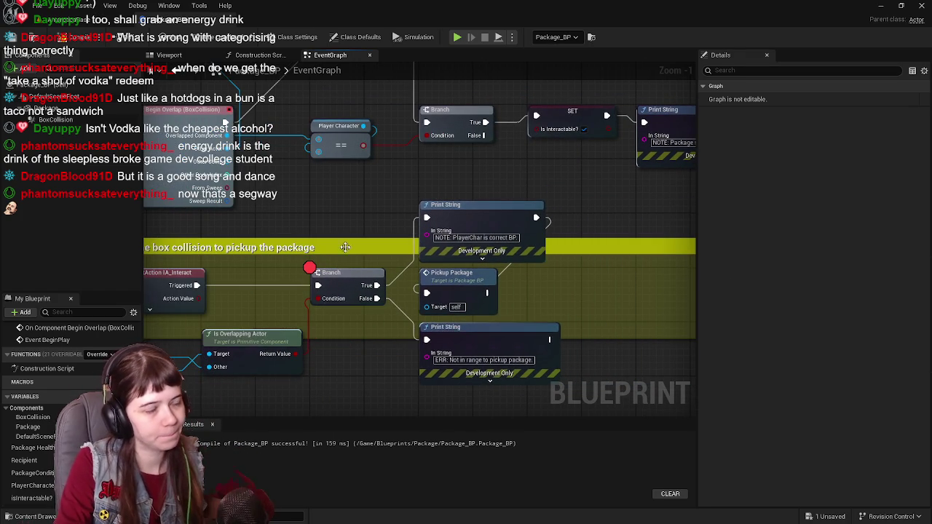
pyautogui.hscroll(-4, 355, 271)
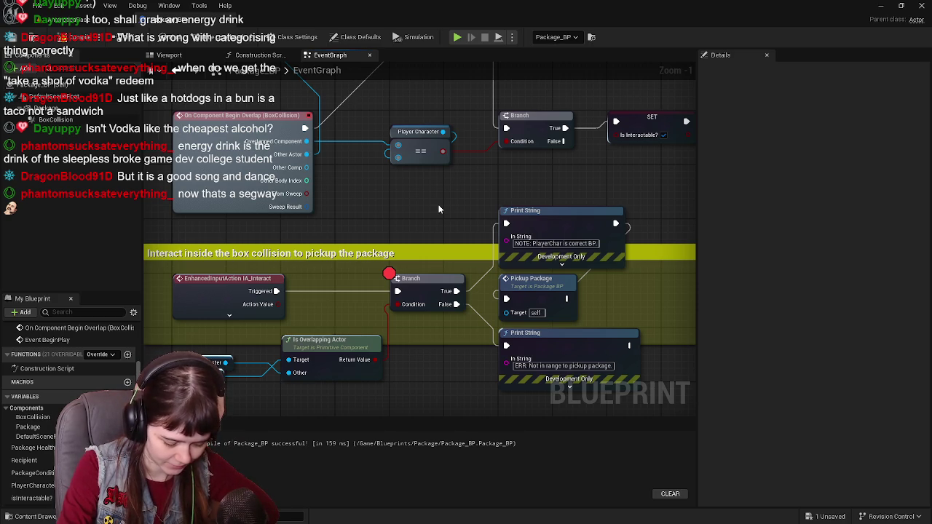
pyautogui.moveTo(438, 209)
pyautogui.mouseDown()
pyautogui.moveTo(423, 232)
pyautogui.moveTo(385, 233)
pyautogui.mouseUp()
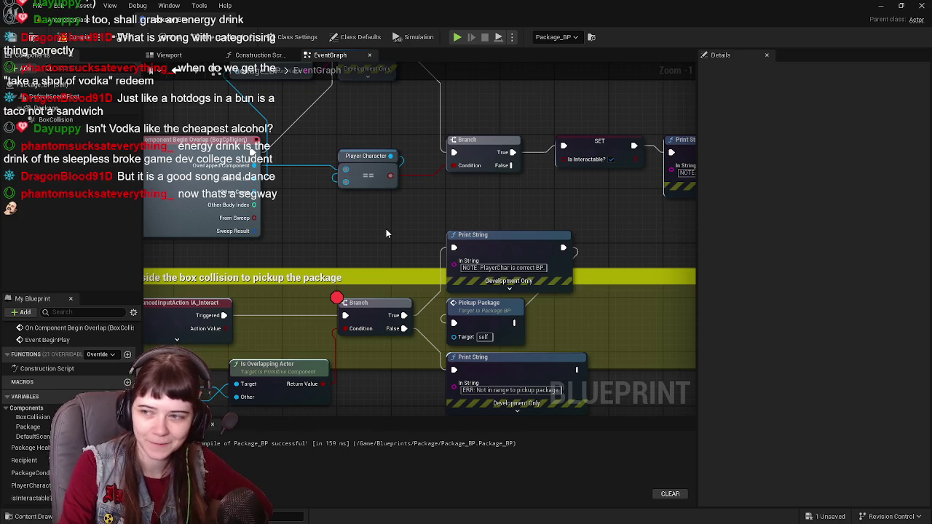
pyautogui.moveTo(387, 233)
pyautogui.mouseDown()
pyautogui.moveTo(424, 272)
pyautogui.moveTo(434, 299)
pyautogui.moveTo(472, 316)
pyautogui.moveTo(418, 298)
pyautogui.moveTo(374, 248)
pyautogui.moveTo(394, 222)
pyautogui.moveTo(415, 241)
pyautogui.moveTo(372, 254)
pyautogui.moveTo(363, 268)
pyautogui.mouseUp()
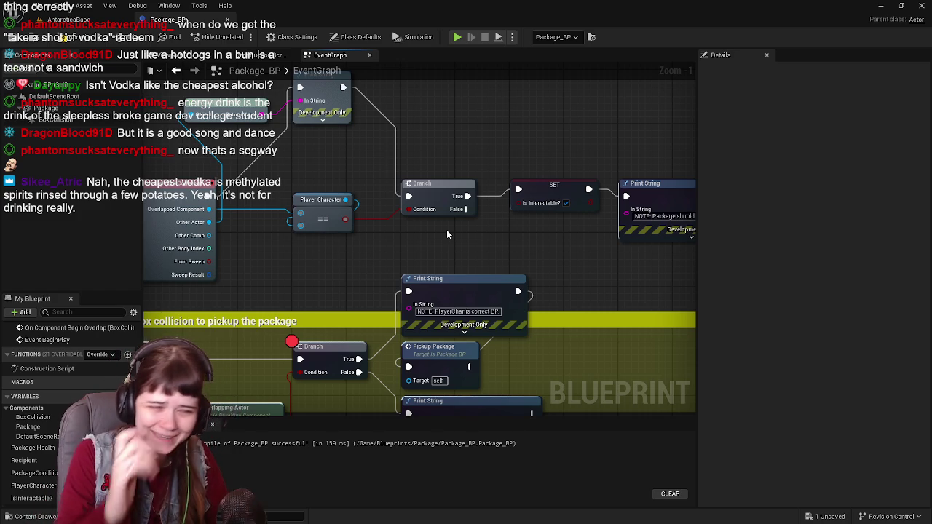
# Step: Review the overlap chain, then drag a wire from the Player Character SET node's exec output
pyautogui.moveTo(466, 239); pyautogui.dragTo(483, 244)
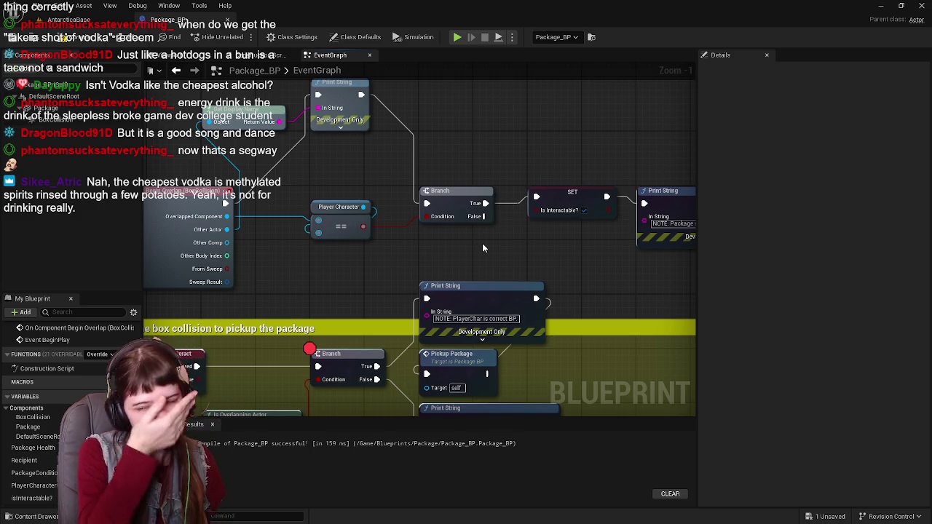
pyautogui.moveTo(463, 242)
pyautogui.mouseDown()
pyautogui.moveTo(469, 271)
pyautogui.moveTo(438, 275)
pyautogui.mouseUp()
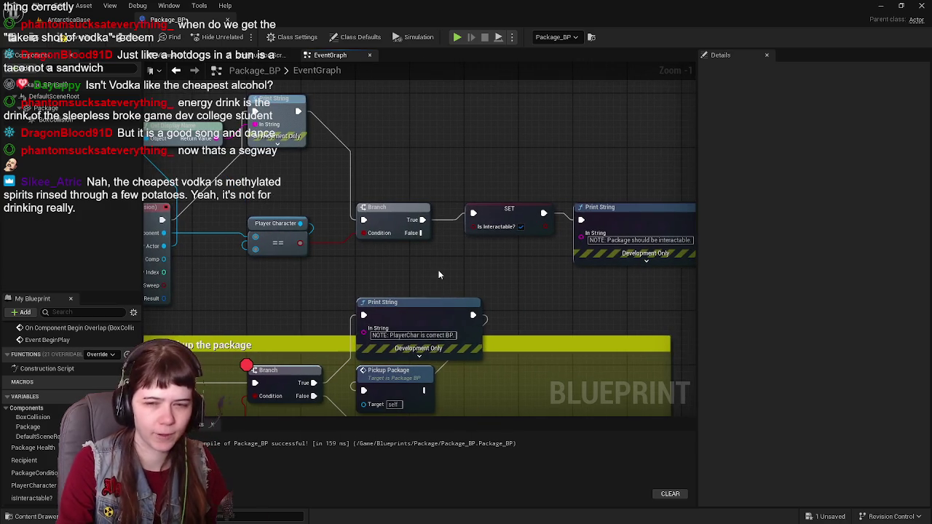
pyautogui.moveTo(373, 201)
pyautogui.mouseDown()
pyautogui.moveTo(419, 206)
pyautogui.moveTo(466, 195)
pyautogui.mouseUp()
pyautogui.scroll(-1, 419, 204)
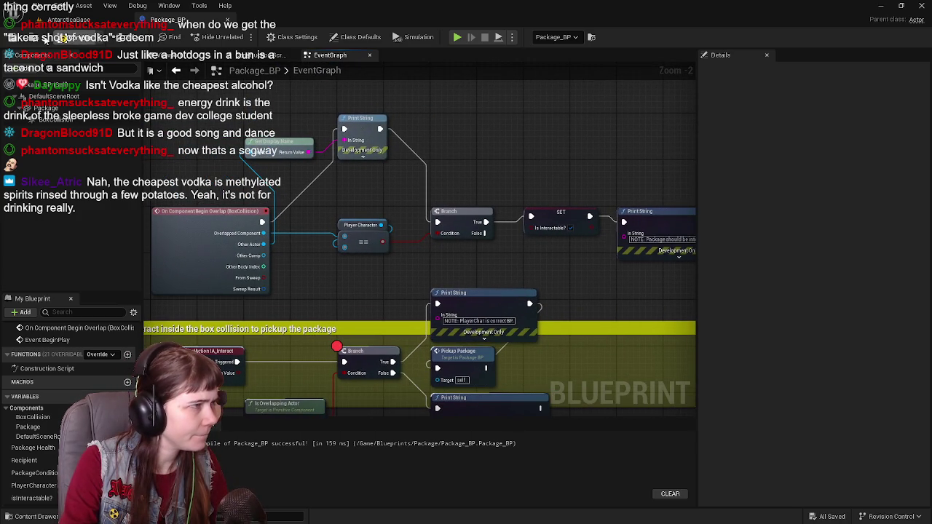
pyautogui.click(70, 19)
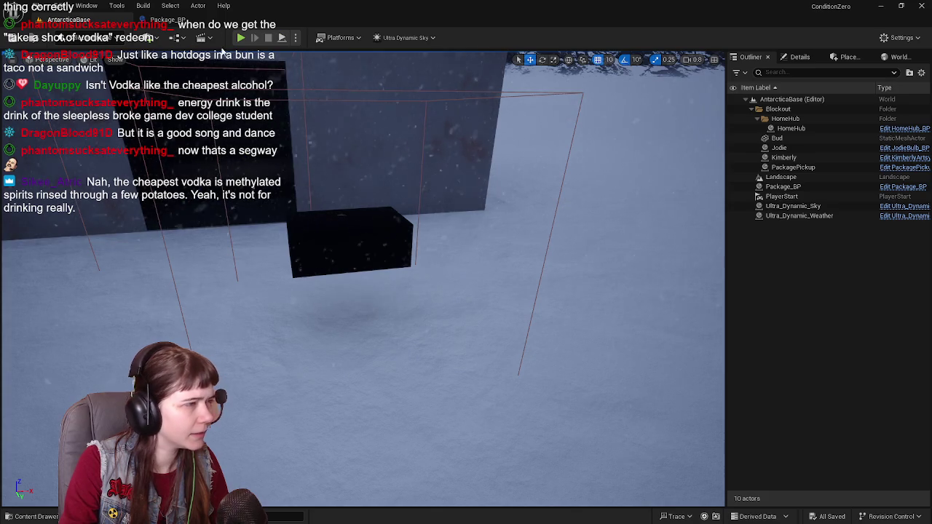
pyautogui.click(166, 20)
pyautogui.moveTo(473, 116)
pyautogui.mouseDown()
pyautogui.moveTo(461, 149)
pyautogui.moveTo(408, 205)
pyautogui.moveTo(490, 242)
pyautogui.moveTo(514, 247)
pyautogui.moveTo(523, 236)
pyautogui.moveTo(447, 296)
pyautogui.moveTo(432, 284)
pyautogui.mouseUp()
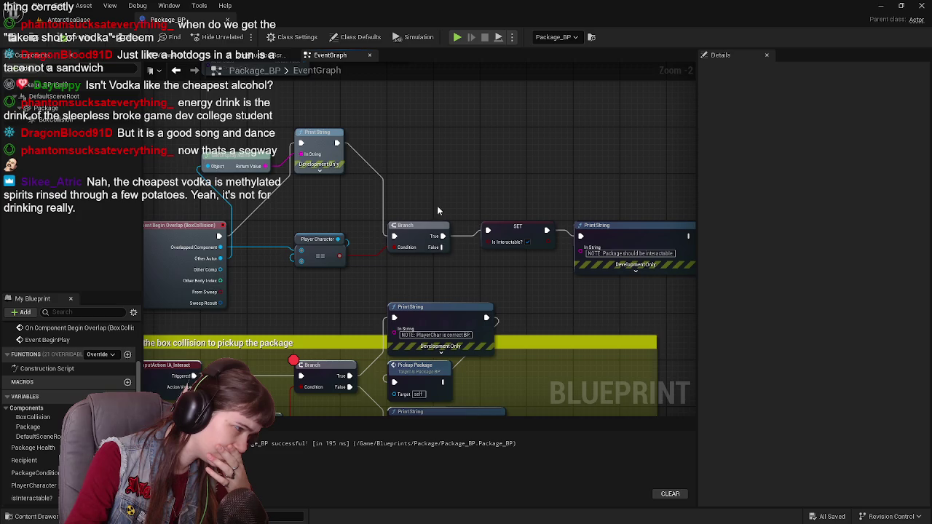
pyautogui.moveTo(443, 194); pyautogui.dragTo(390, 252)
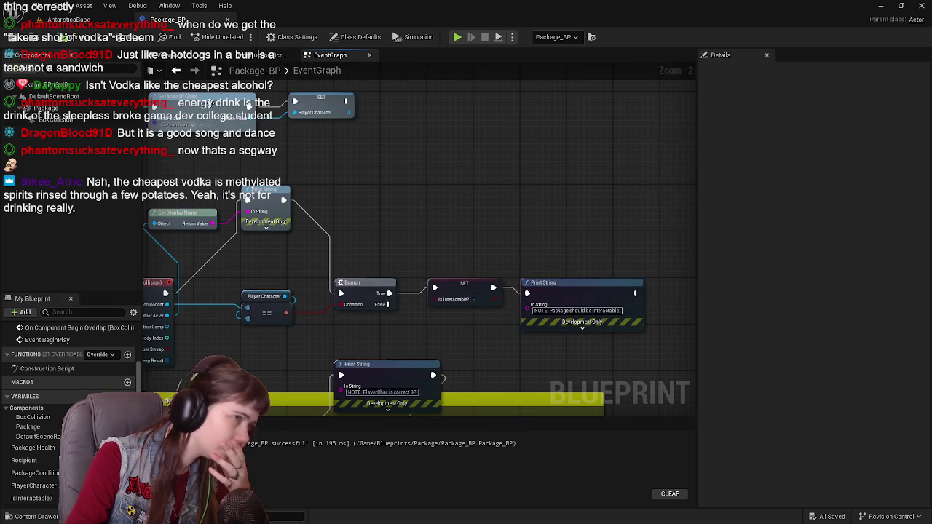
pyautogui.moveTo(378, 209)
pyautogui.mouseDown()
pyautogui.moveTo(435, 175)
pyautogui.moveTo(460, 231)
pyautogui.mouseUp()
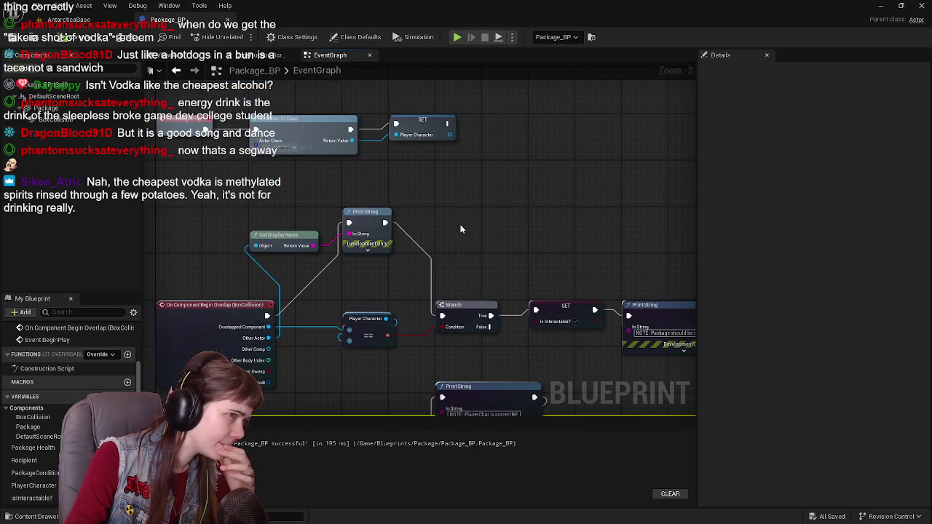
pyautogui.moveTo(447, 124); pyautogui.dragTo(492, 171)
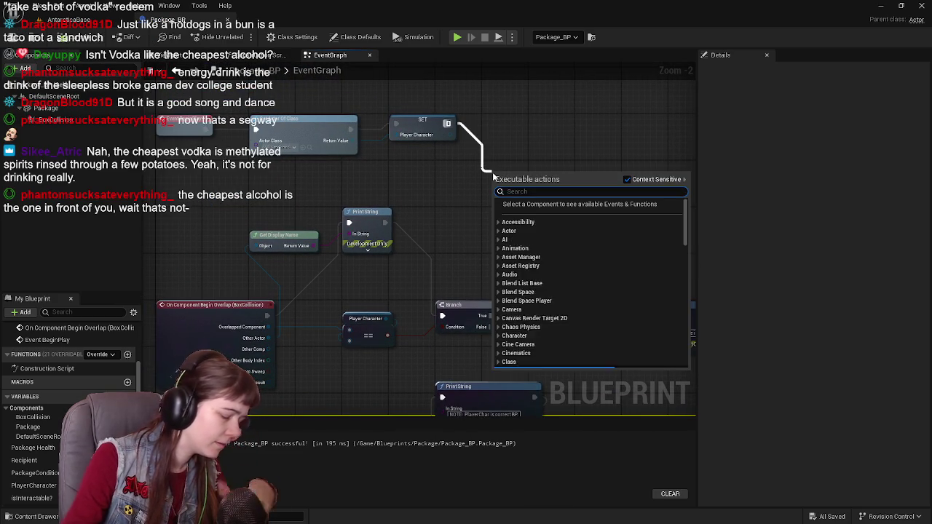
pyautogui.write('interact')
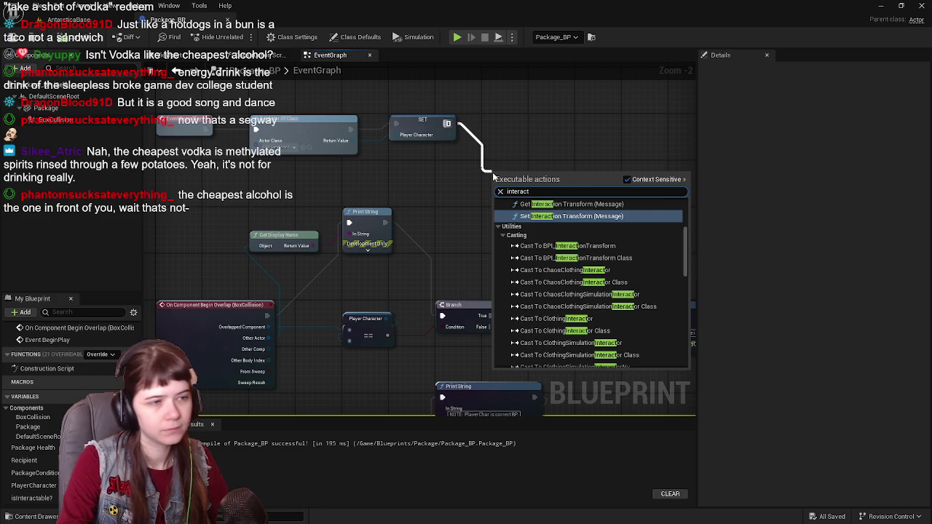
pyautogui.scroll(-10, 586, 293)
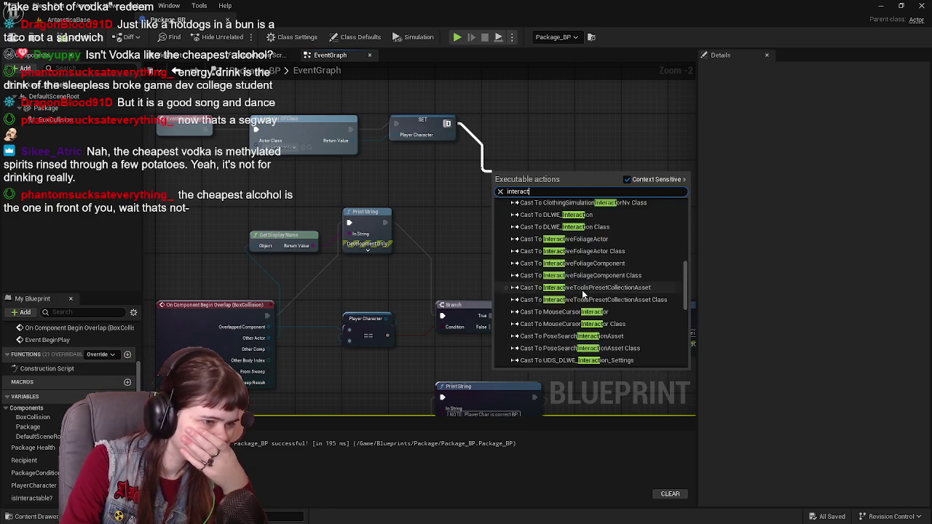
pyautogui.click(455, 187)
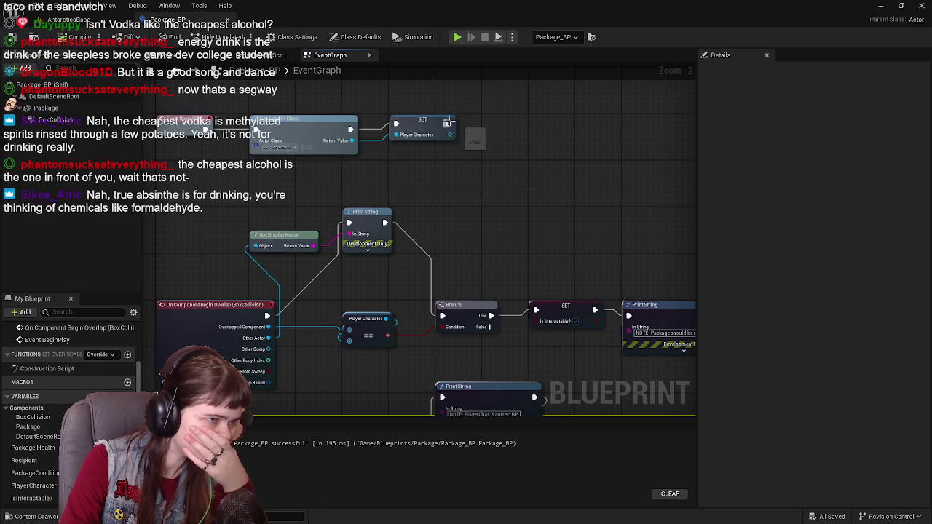
pyautogui.moveTo(446, 124); pyautogui.dragTo(493, 183)
pyautogui.write('action')
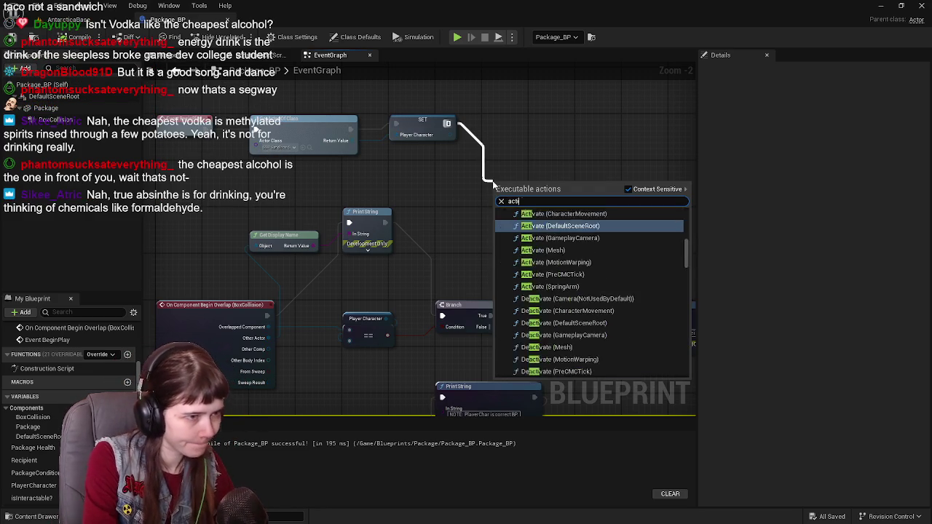
pyautogui.scroll(-15, 605, 252)
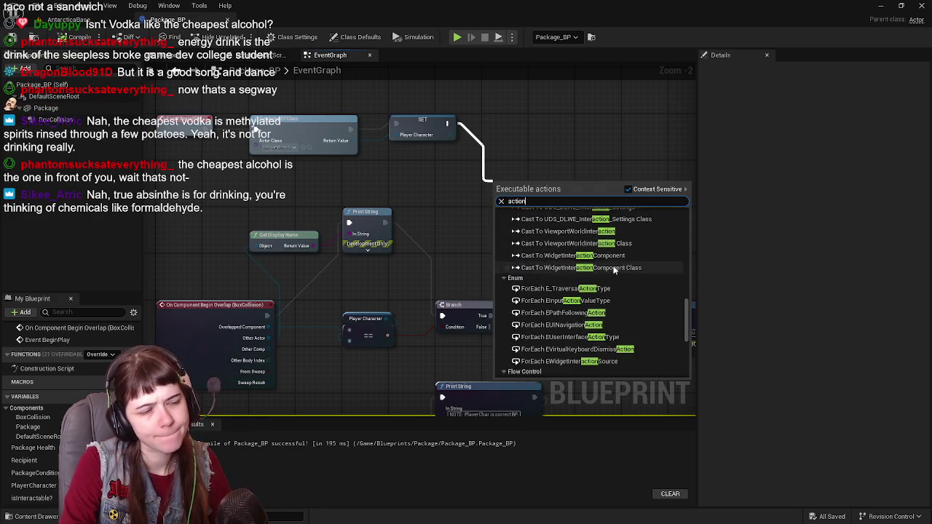
pyautogui.scroll(10, 627, 316)
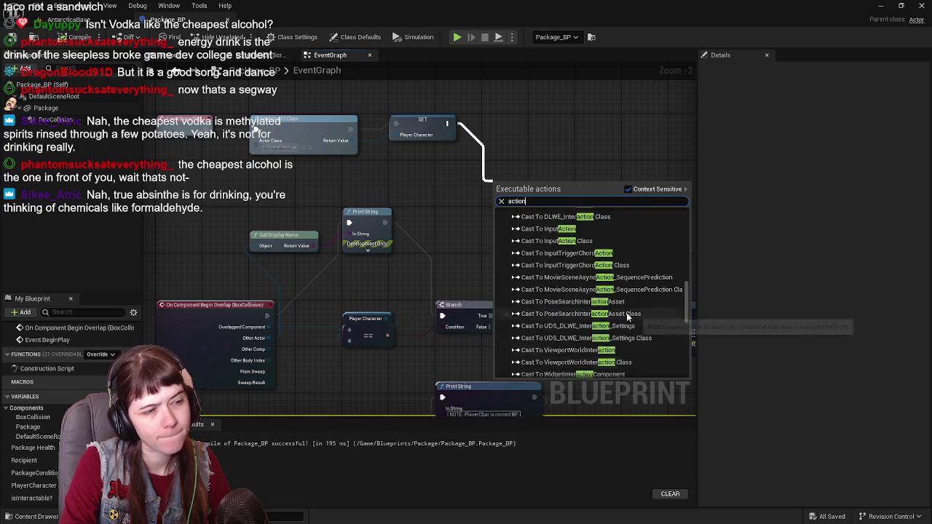
pyautogui.scroll(5, 630, 315)
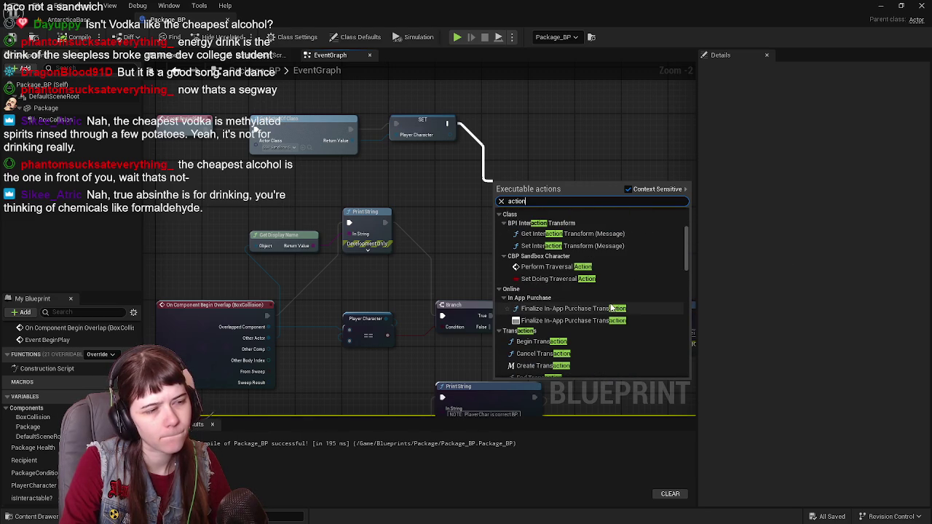
pyautogui.scroll(-2, 593, 310)
pyautogui.scroll(4, 582, 309)
pyautogui.scroll(2, 574, 319)
pyautogui.scroll(-7, 579, 291)
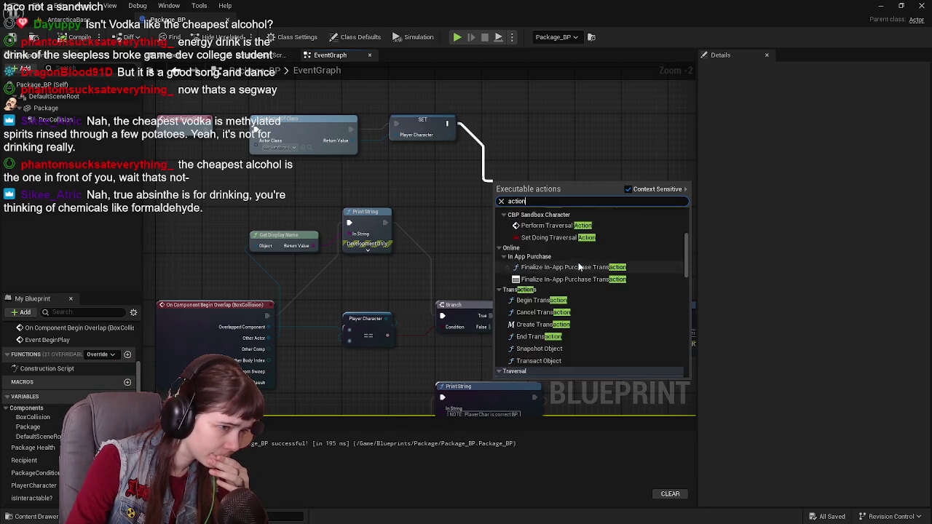
pyautogui.moveTo(446, 123); pyautogui.dragTo(497, 177)
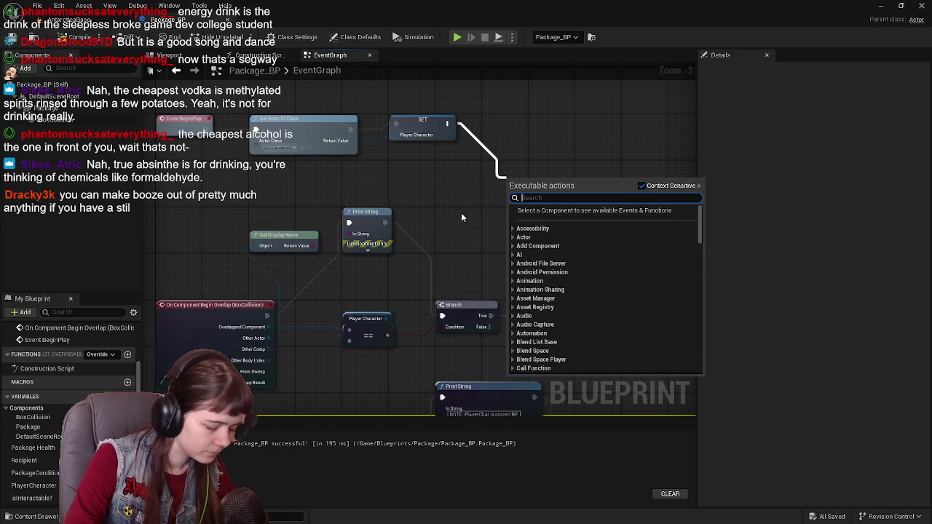
pyautogui.write('enhanc')
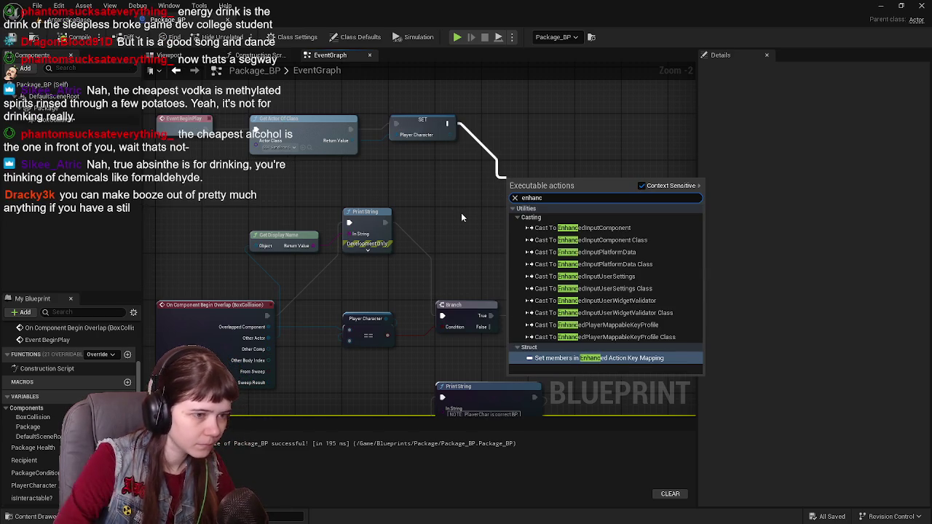
pyautogui.write('ed')
pyautogui.click(454, 178)
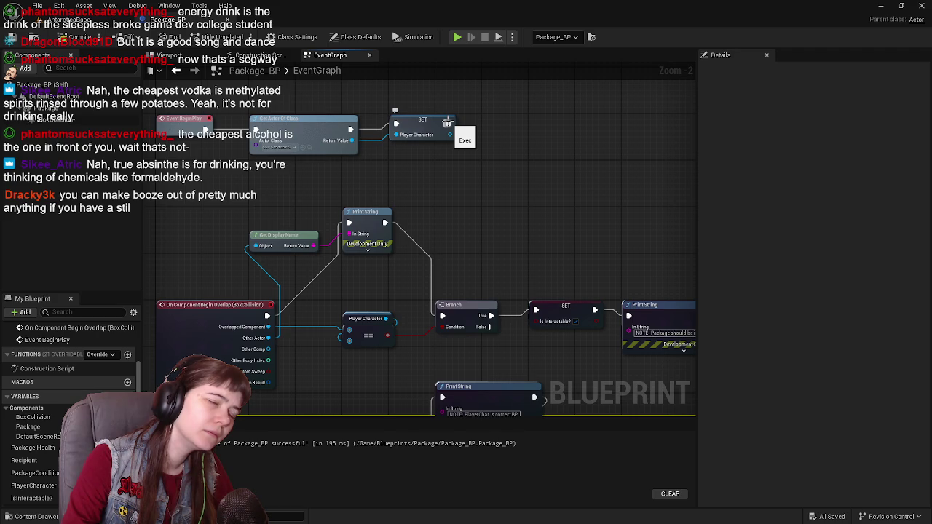
pyautogui.moveTo(476, 244)
pyautogui.mouseDown()
pyautogui.moveTo(512, 129)
pyautogui.moveTo(462, 194)
pyautogui.moveTo(507, 201)
pyautogui.mouseUp()
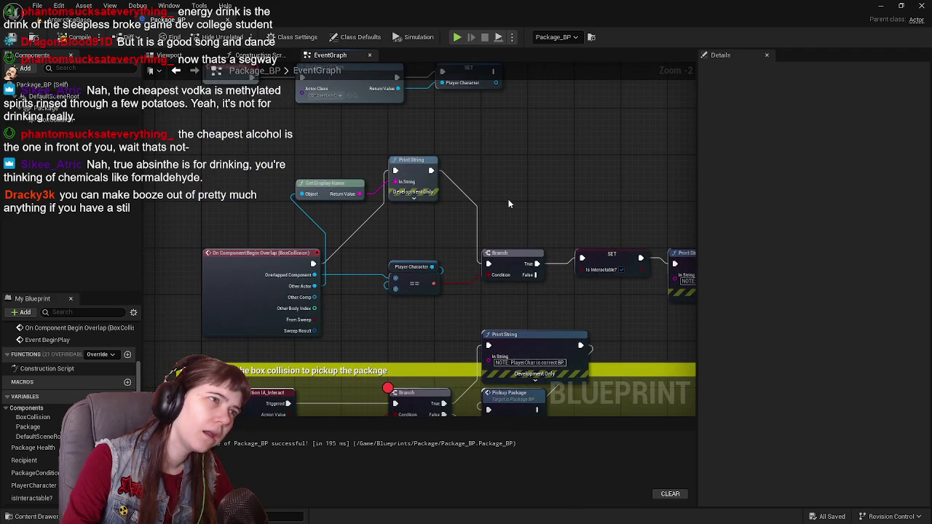
# Step: Open CBP_SandboxCharacter from Content > Blueprints and search its graph actions for 'interact'
pyautogui.hotkey('alt', 'Tab')
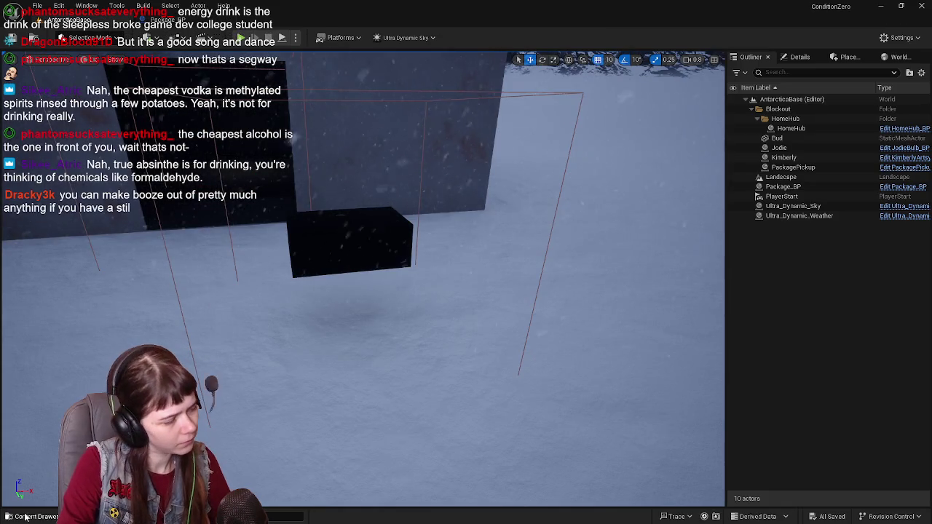
pyautogui.hotkey('ctrl', 'space')
pyautogui.click(225, 342)
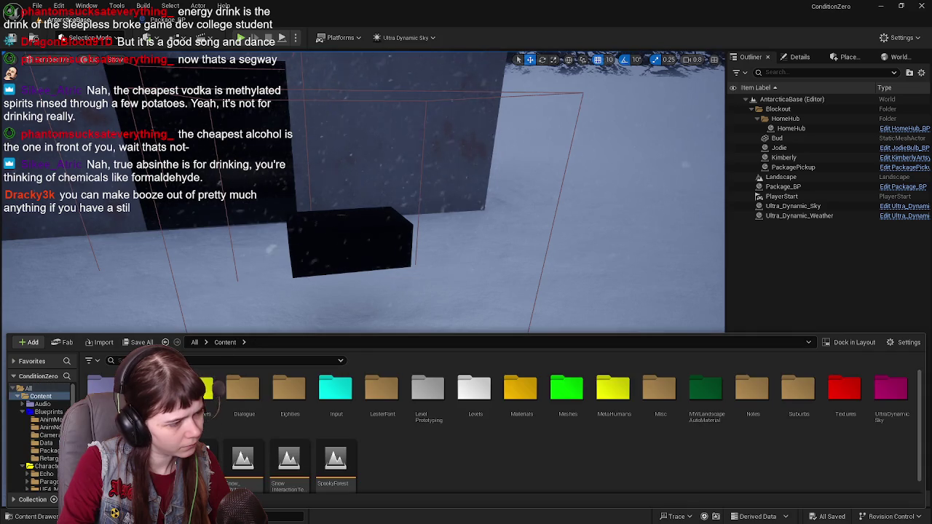
pyautogui.doubleClick(145, 389)
pyautogui.doubleClick(410, 393)
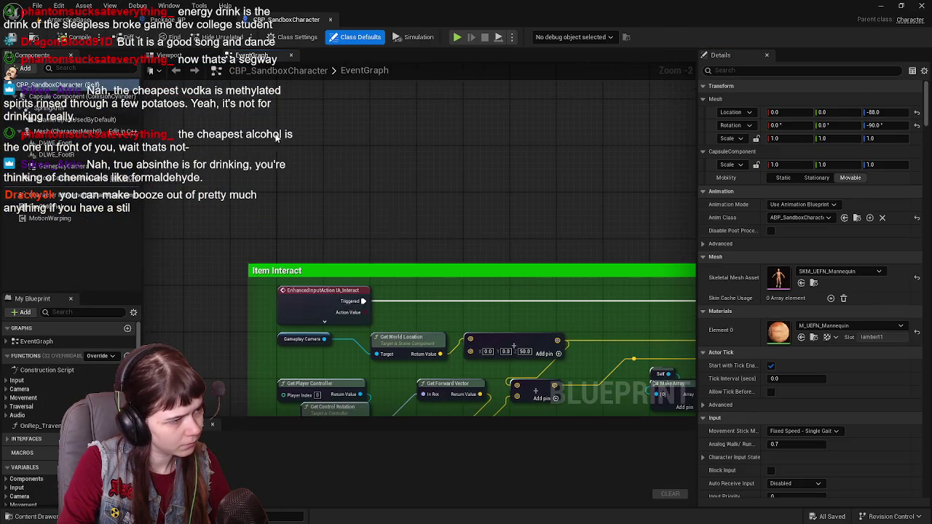
pyautogui.rightClick(270, 136)
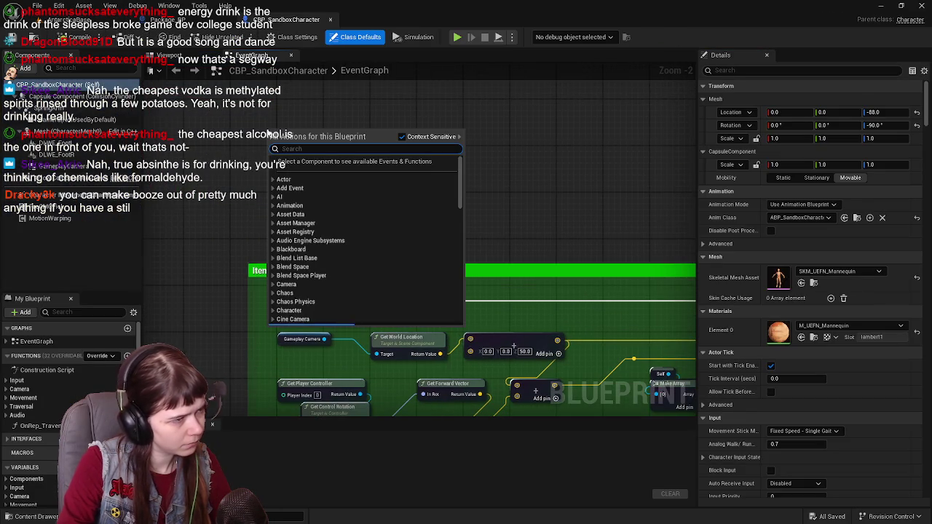
pyautogui.write('interact')
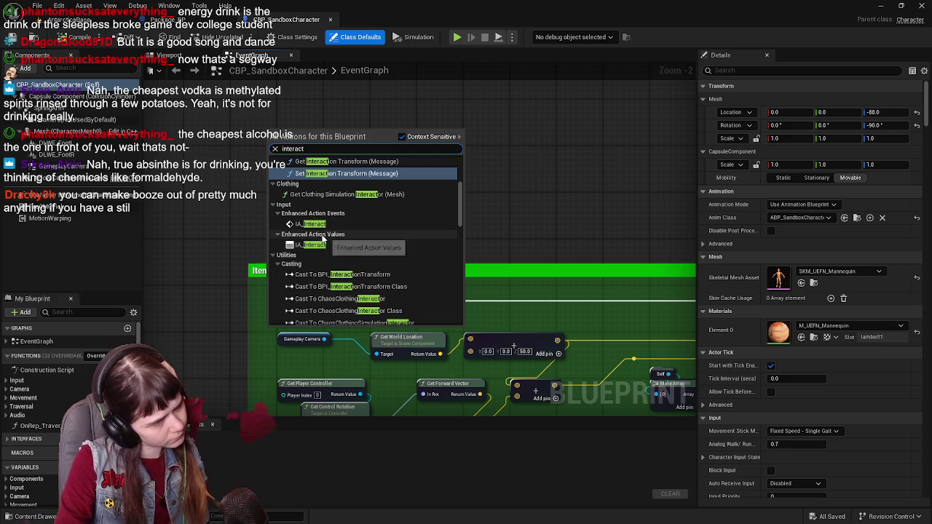
# Step: Delete the accidentally added Get IA_Interact node and search 'interact' again
pyautogui.click(320, 244)
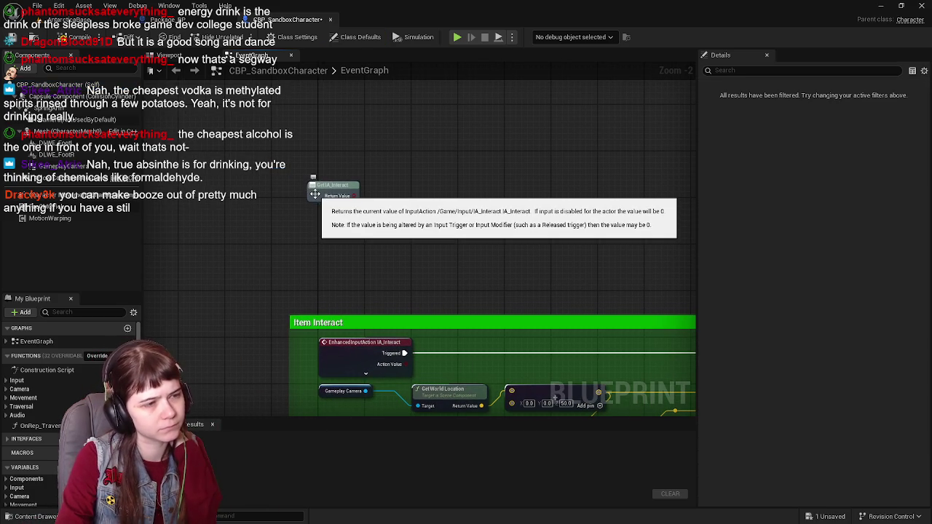
pyautogui.press('Delete')
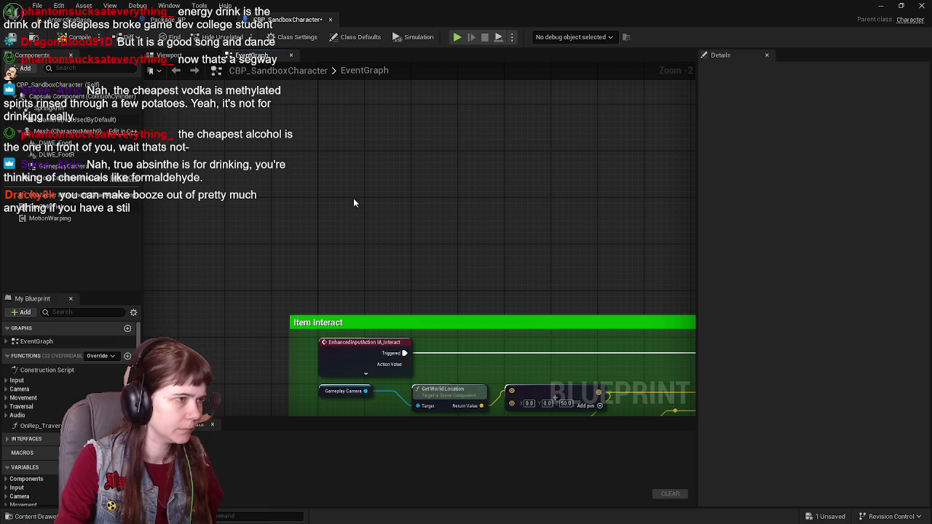
pyautogui.rightClick(342, 220)
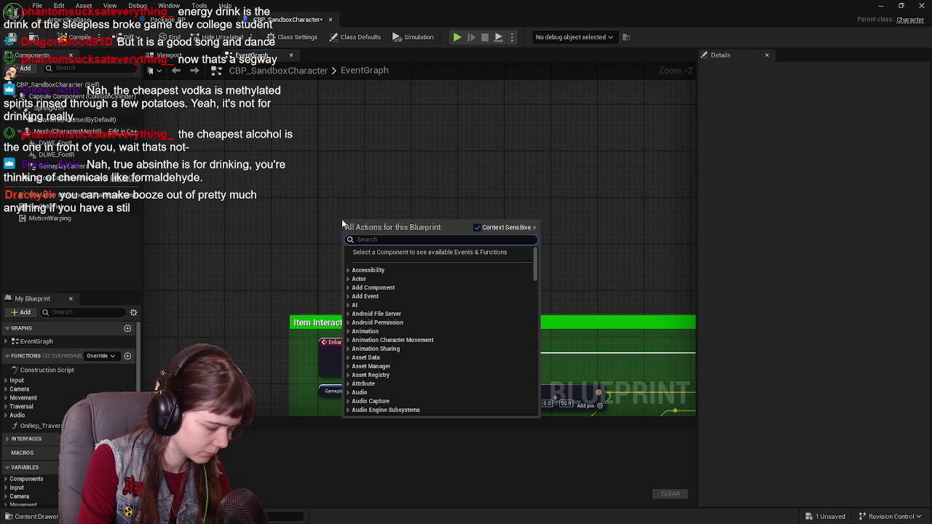
pyautogui.write('interact')
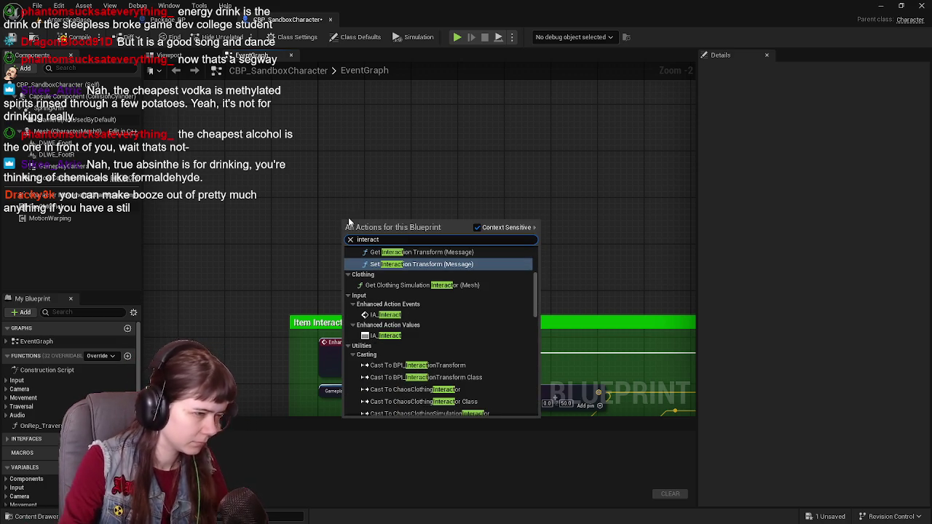
# Step: Browse the 'interact' results, close the menu without choosing, and review the Item Interact nodes
pyautogui.scroll(2, 437, 316)
pyautogui.scroll(2, 437, 313)
pyautogui.scroll(-10, 435, 311)
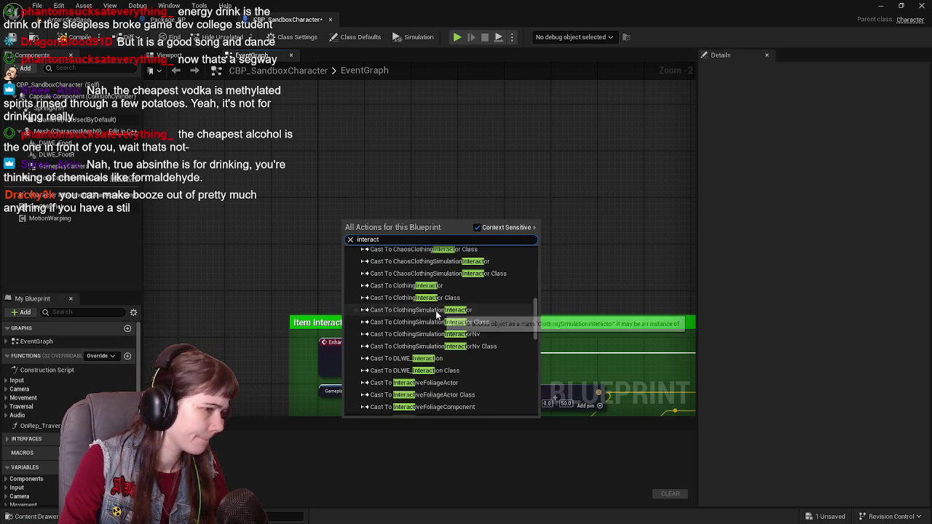
pyautogui.scroll(-5, 435, 313)
pyautogui.scroll(3, 427, 372)
pyautogui.scroll(5, 427, 371)
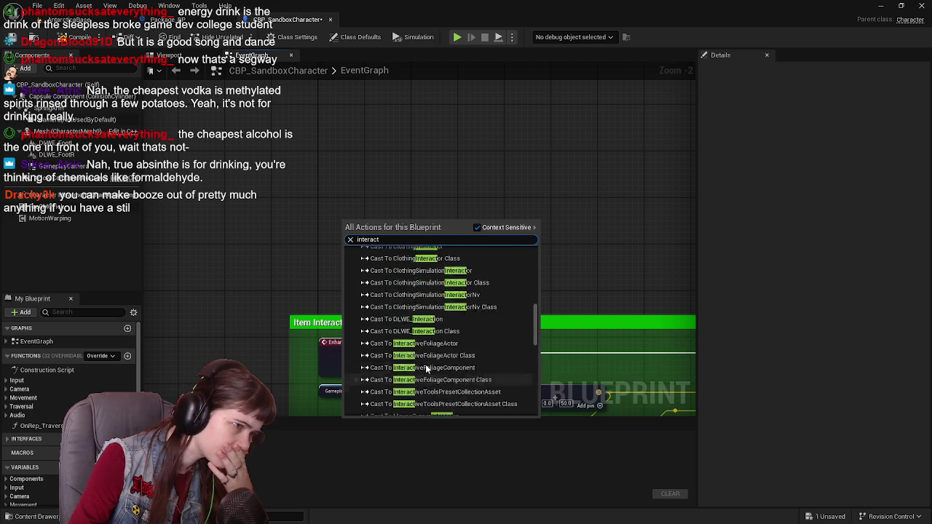
pyautogui.scroll(5, 426, 367)
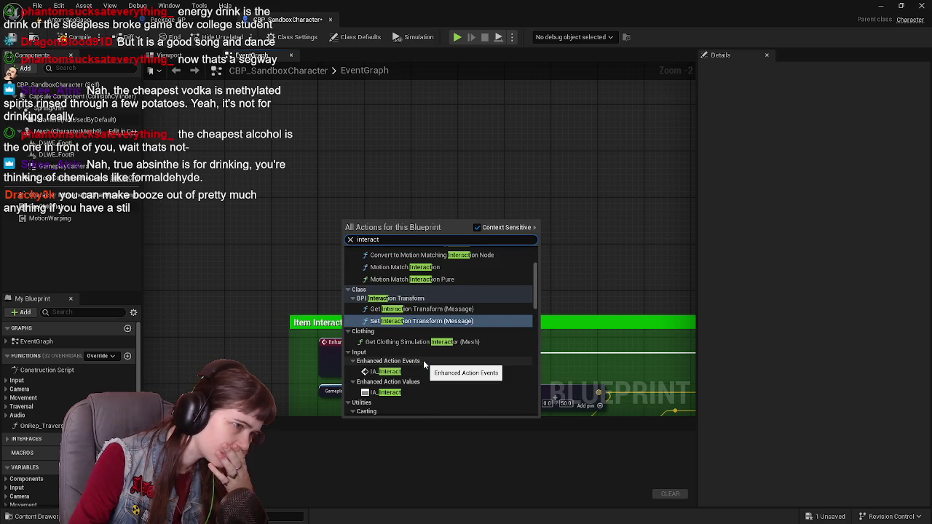
pyautogui.scroll(3, 423, 359)
pyautogui.scroll(-1, 322, 297)
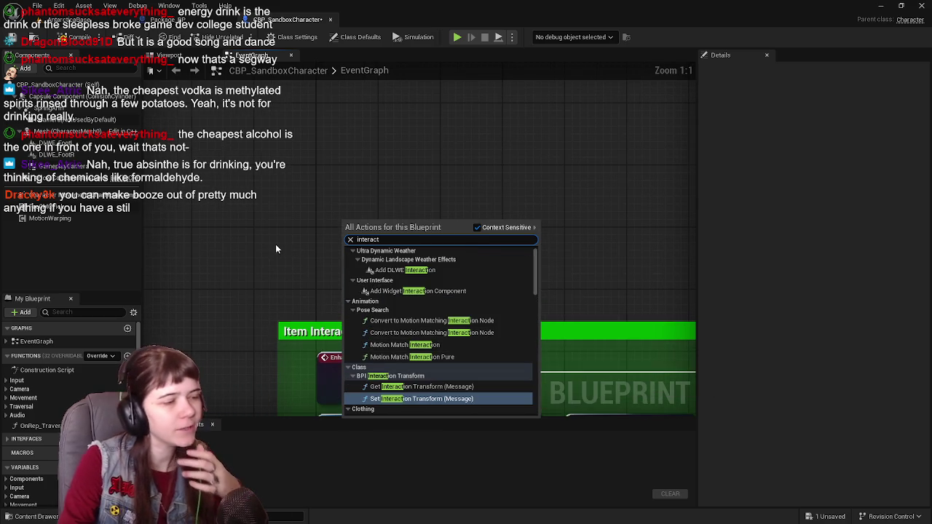
pyautogui.click(276, 251)
pyautogui.moveTo(280, 182)
pyautogui.mouseDown()
pyautogui.moveTo(316, 167)
pyautogui.moveTo(350, 254)
pyautogui.moveTo(329, 269)
pyautogui.moveTo(303, 241)
pyautogui.moveTo(350, 254)
pyautogui.mouseUp()
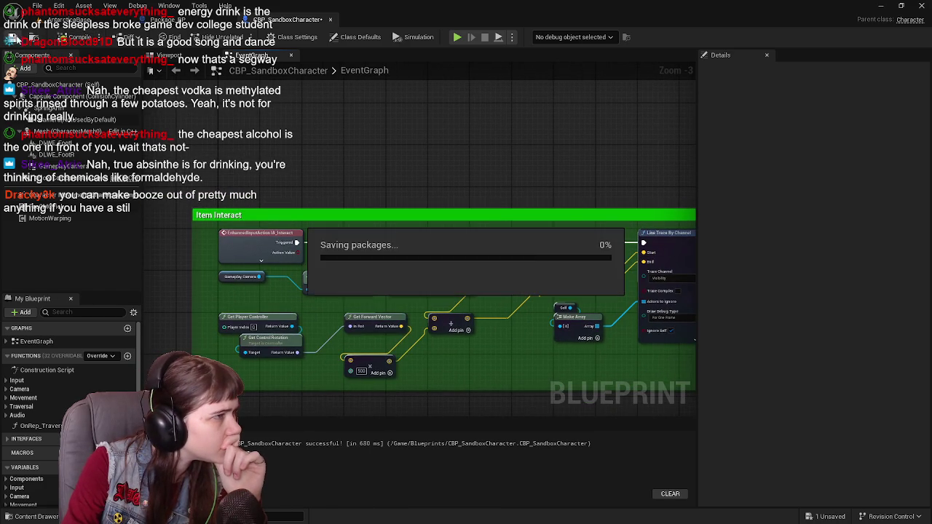
pyautogui.click(162, 20)
# Step: Pan and zoom the Package_BP graph to review the interact pickup section
pyautogui.moveTo(462, 144); pyautogui.dragTo(469, 166)
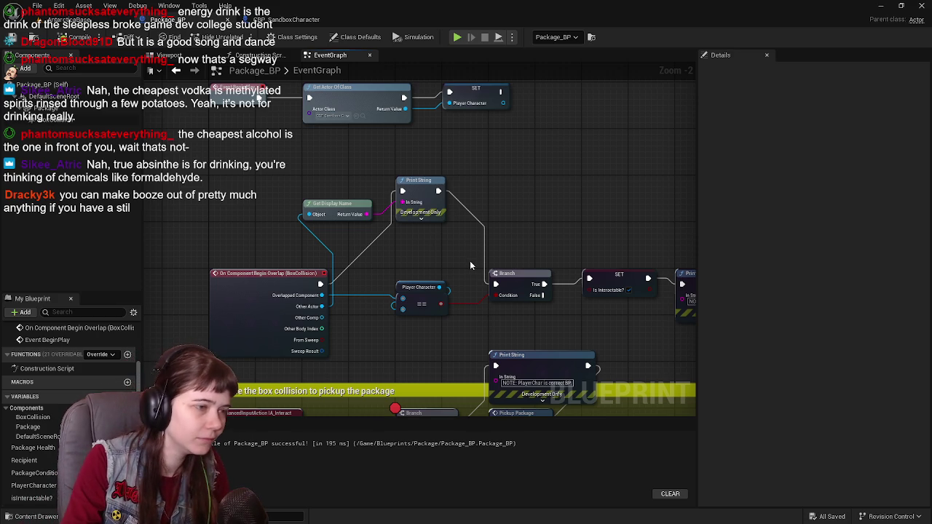
pyautogui.scroll(1, 470, 266)
pyautogui.moveTo(472, 208)
pyautogui.mouseDown()
pyautogui.moveTo(445, 271)
pyautogui.moveTo(493, 261)
pyautogui.mouseUp()
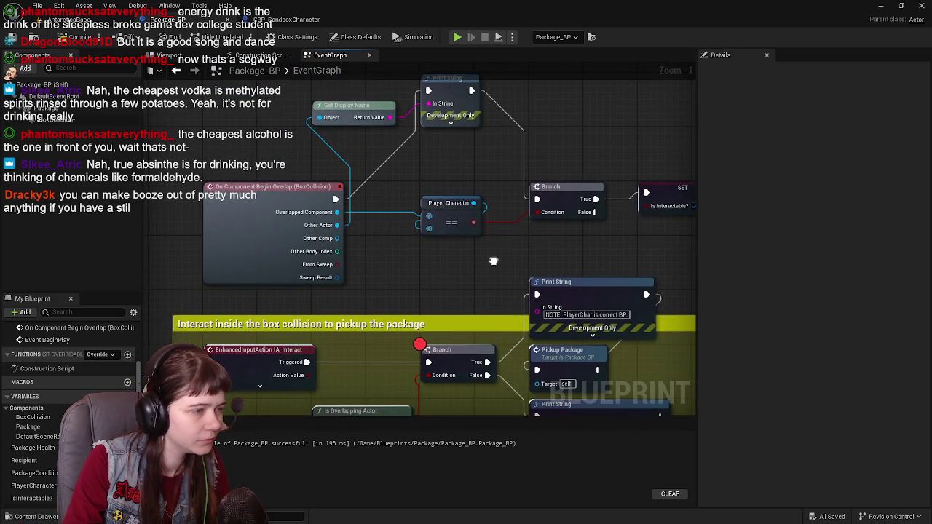
pyautogui.scroll(-3, 470, 349)
pyautogui.scroll(3, 422, 218)
pyautogui.scroll(-4, 361, 293)
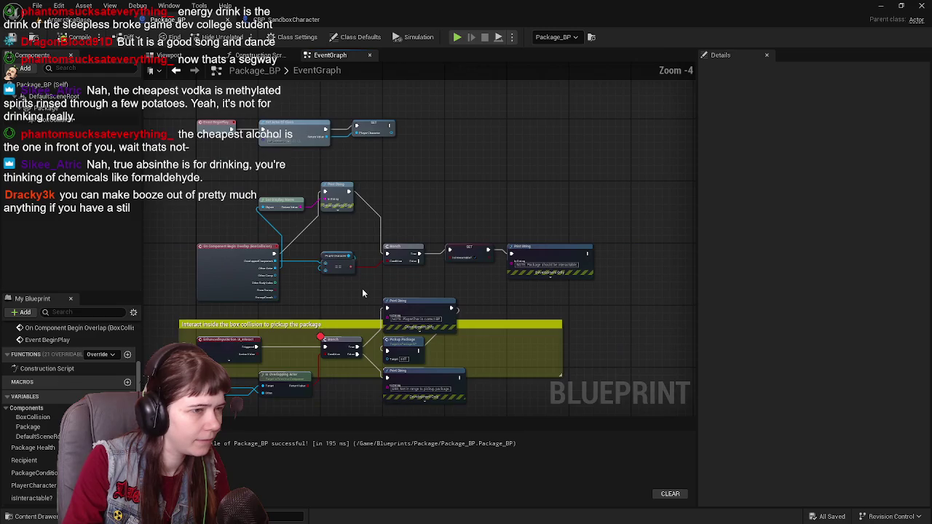
pyautogui.scroll(1, 362, 291)
pyautogui.scroll(1, 379, 294)
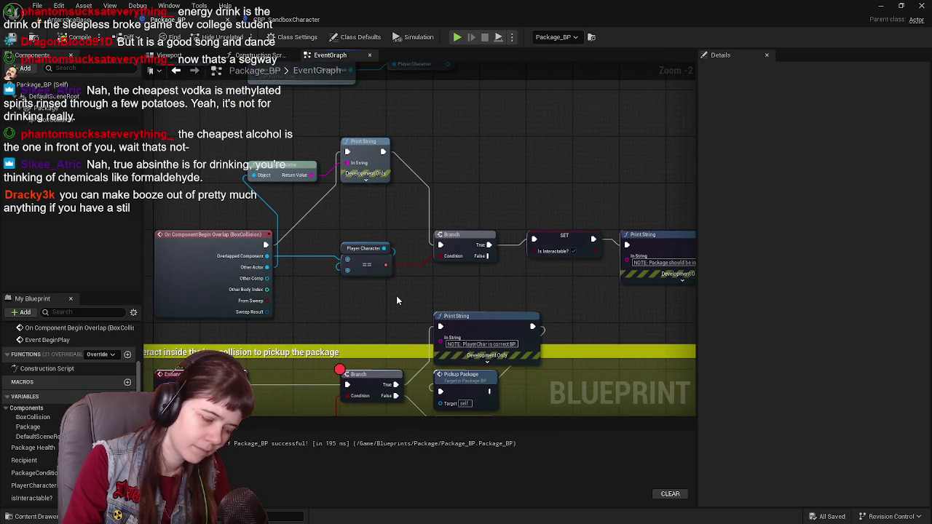
# Step: Open the Content Drawer to the Package folder, then close it
pyautogui.click(55, 520)
pyautogui.click(55, 519)
pyautogui.click(56, 520)
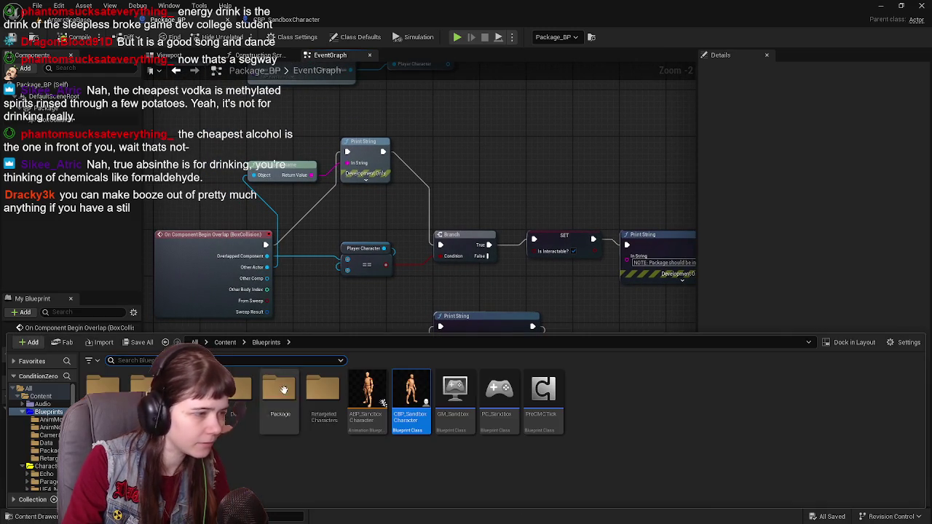
pyautogui.doubleClick(277, 408)
pyautogui.click(458, 189)
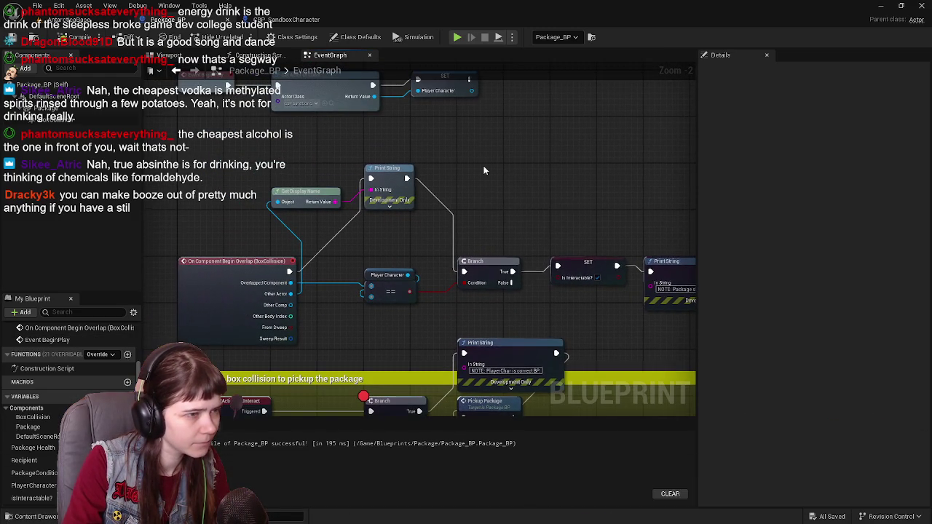
# Step: Search the graph's action list for 'input' and scroll to Enhanced Action Events
pyautogui.rightClick(484, 170)
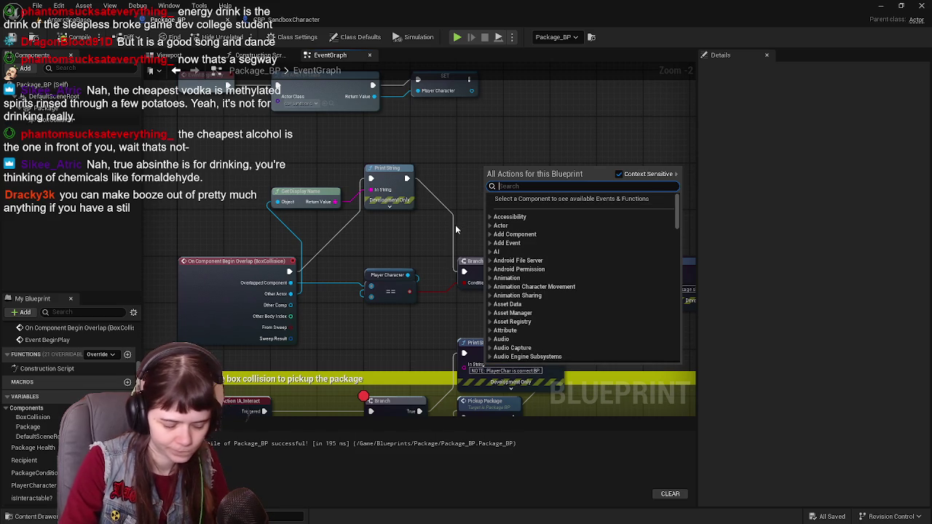
pyautogui.write('inpu')
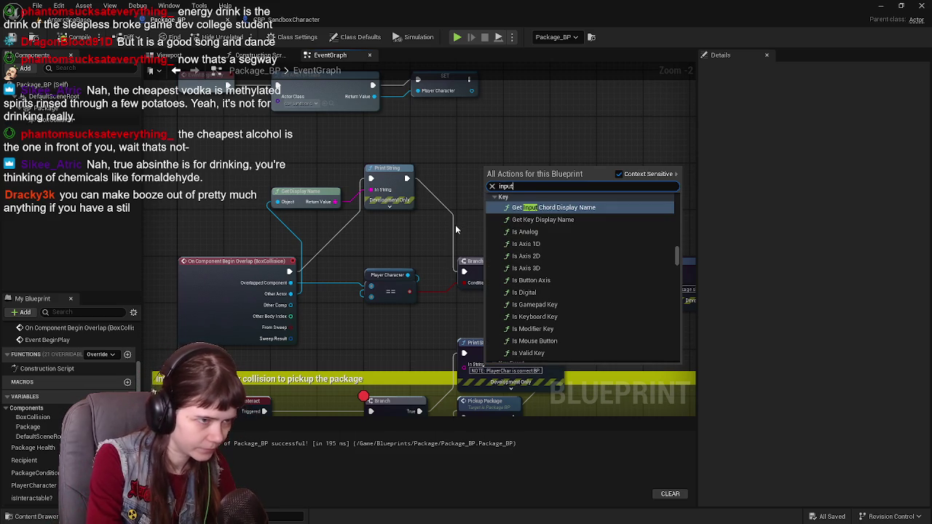
pyautogui.write('t')
pyautogui.scroll(-5, 545, 254)
pyautogui.moveTo(676, 261); pyautogui.dragTo(672, 204)
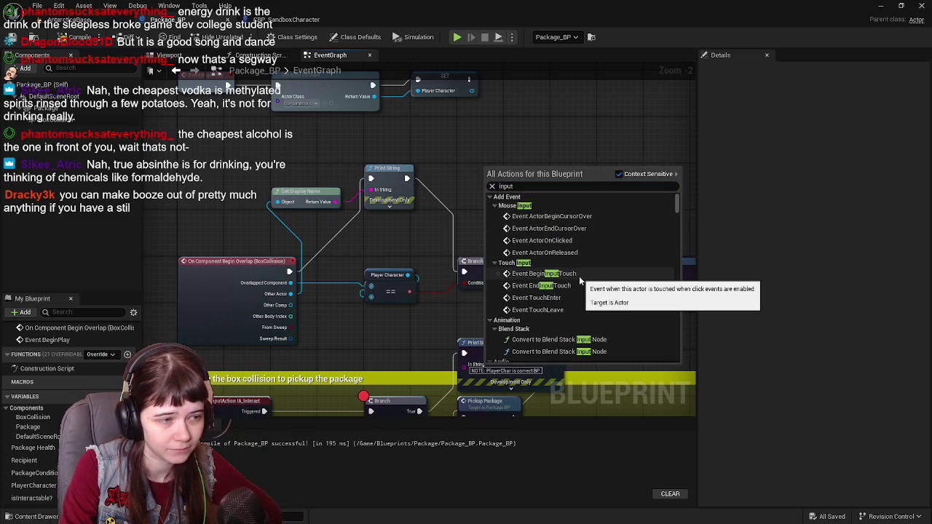
pyautogui.scroll(-10, 578, 288)
pyautogui.scroll(-15, 580, 294)
pyautogui.scroll(-10, 581, 291)
pyautogui.scroll(-15, 582, 288)
pyautogui.scroll(-15, 584, 294)
pyautogui.scroll(3, 585, 294)
# Step: Place the IA_Interact enhanced input event, then undo it with Ctrl+Z
pyautogui.click(563, 256)
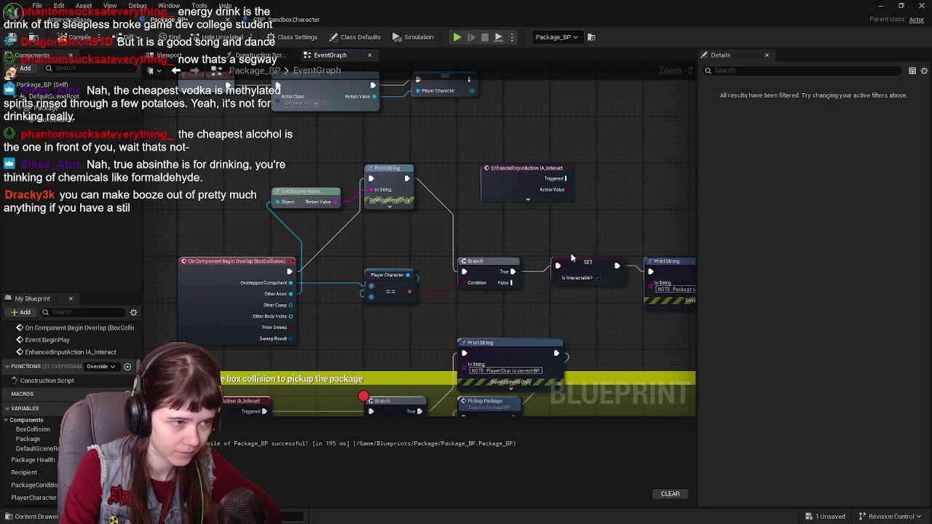
pyautogui.moveTo(463, 243); pyautogui.dragTo(422, 294)
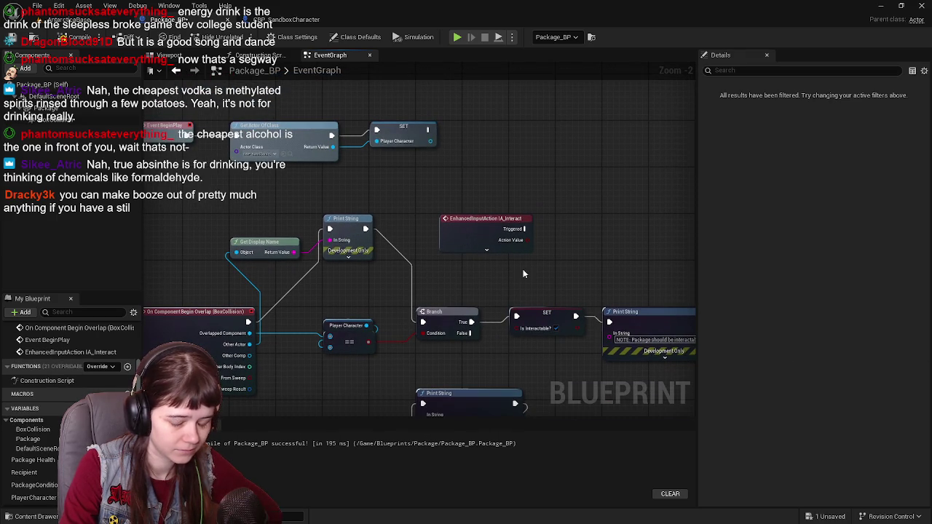
pyautogui.hotkey('ctrl', 'z')
# Step: Search the action list for 'input' and scroll through the results without adding anything
pyautogui.rightClick(502, 237)
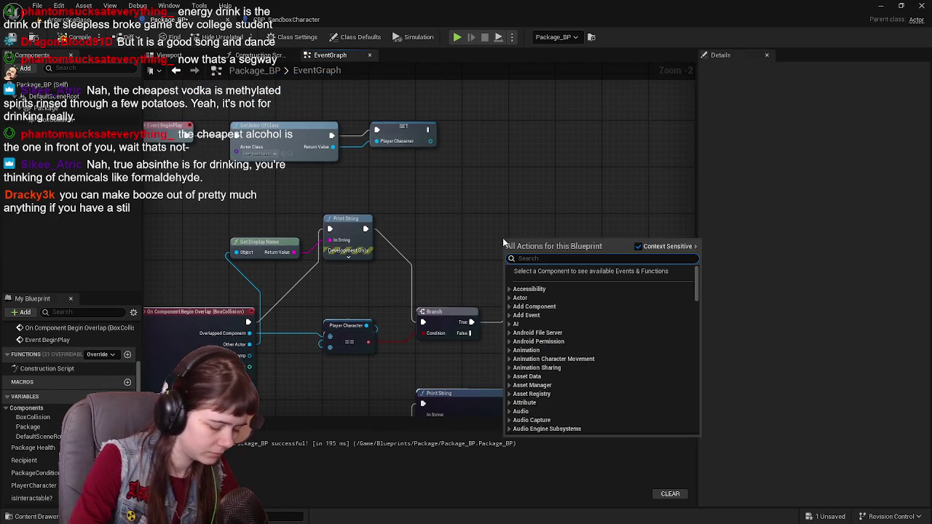
pyautogui.write('input')
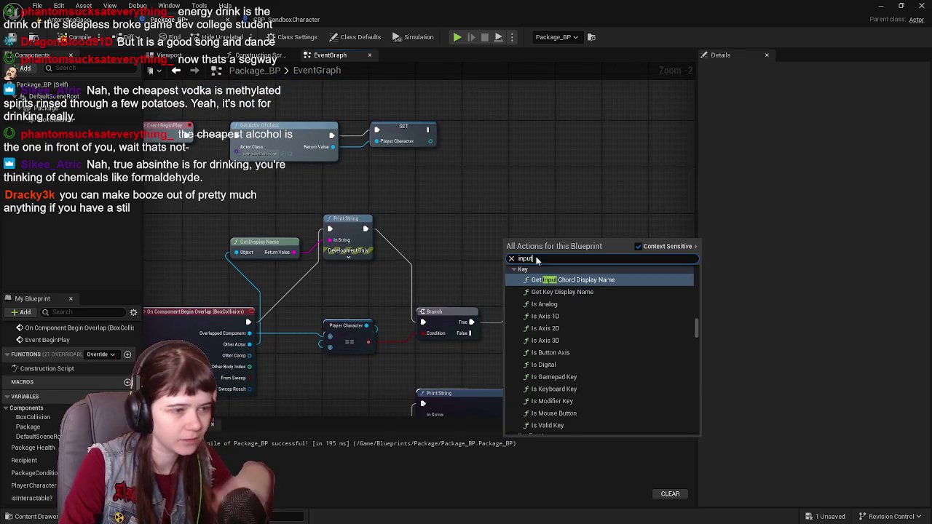
pyautogui.scroll(-5, 611, 322)
pyautogui.scroll(-15, 613, 342)
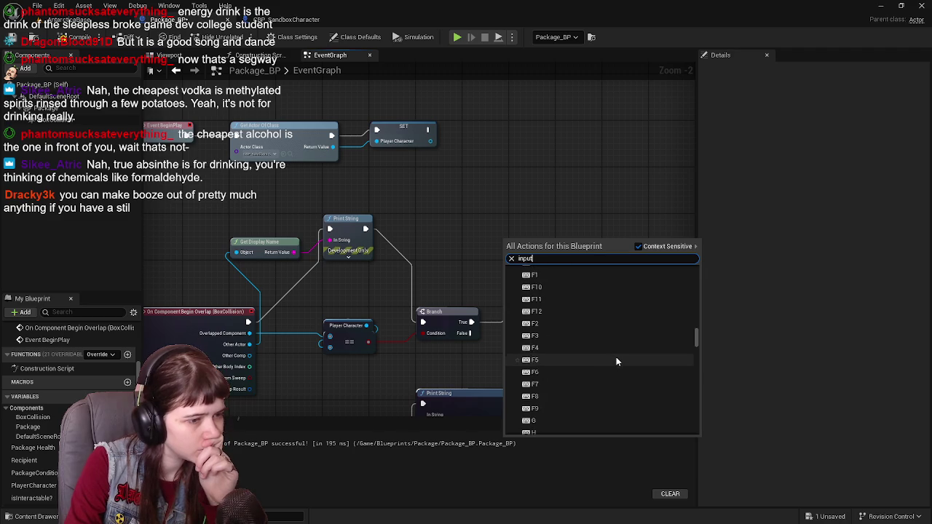
pyautogui.scroll(-15, 615, 352)
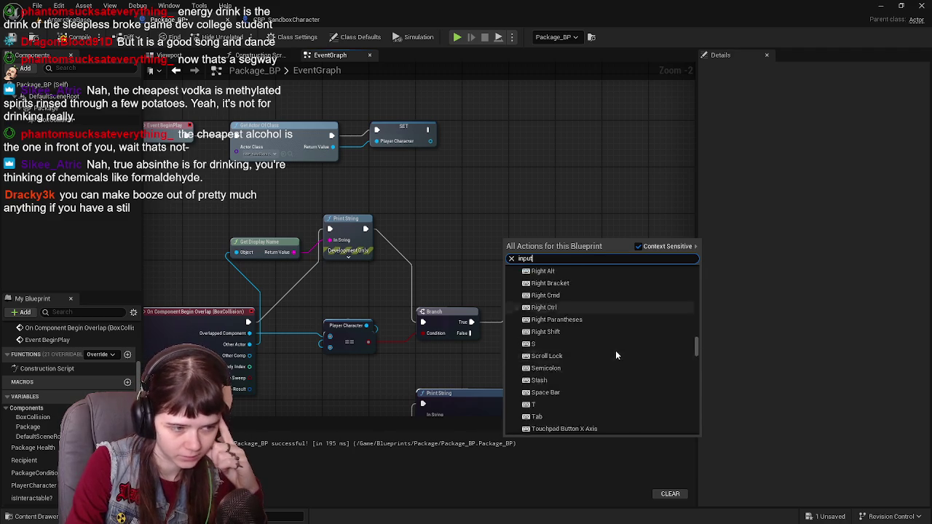
pyautogui.scroll(-15, 616, 354)
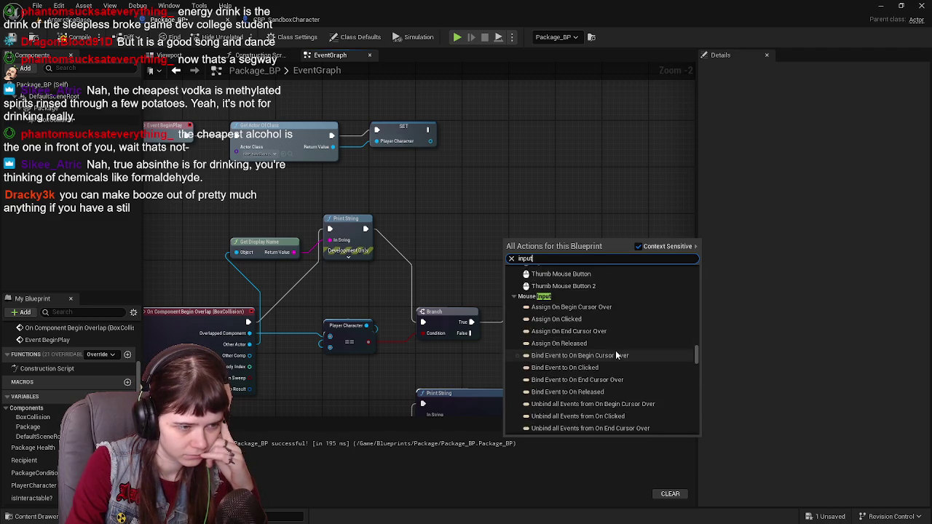
pyautogui.scroll(-15, 616, 355)
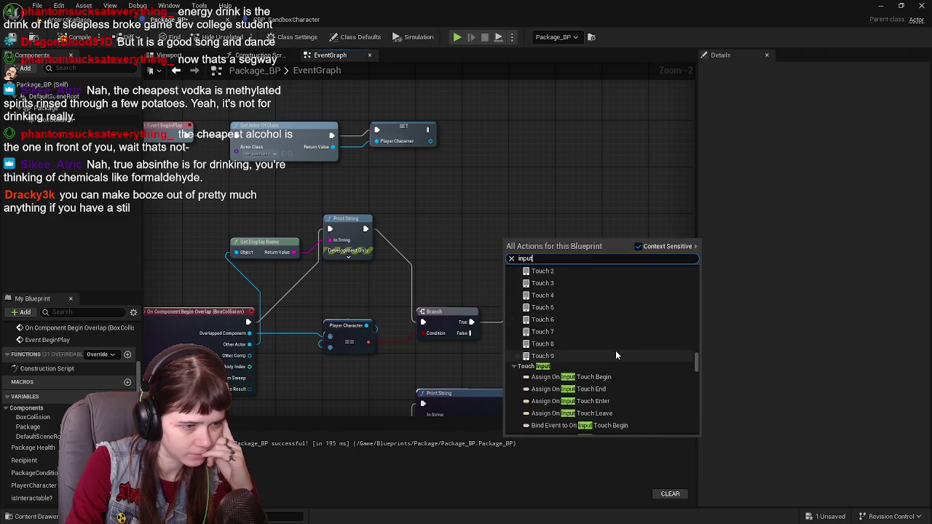
pyautogui.scroll(-10, 615, 350)
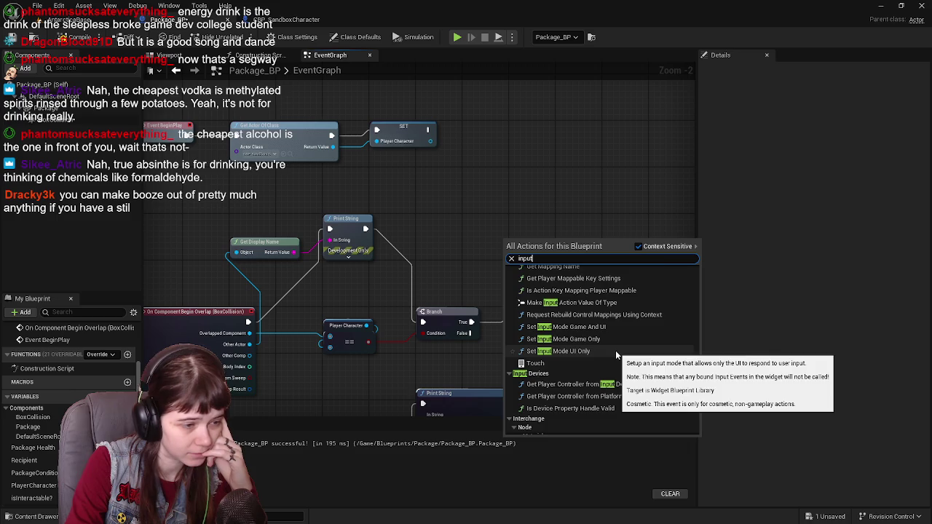
pyautogui.scroll(-15, 617, 355)
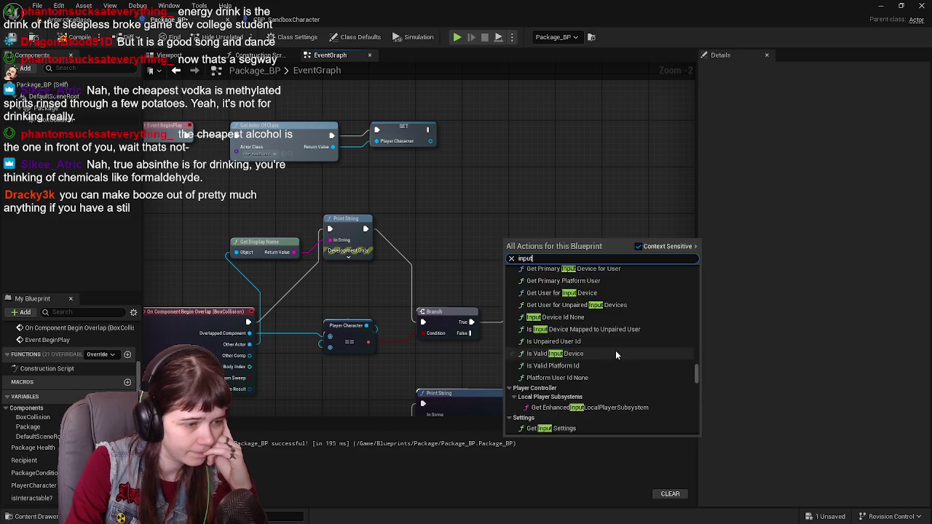
pyautogui.scroll(-8, 620, 352)
pyautogui.scroll(-15, 628, 348)
pyautogui.scroll(-15, 628, 347)
pyautogui.scroll(-15, 630, 348)
pyautogui.scroll(-15, 627, 342)
pyautogui.scroll(-10, 630, 347)
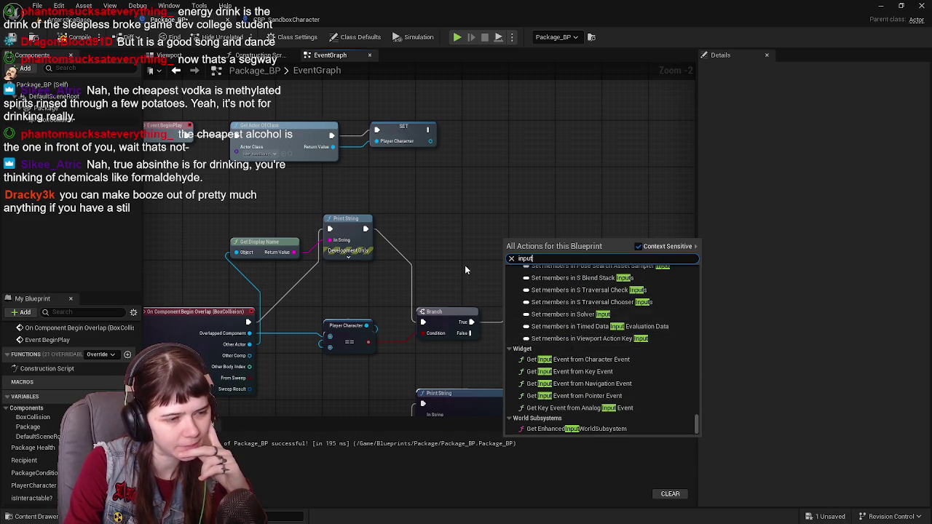
pyautogui.click(481, 226)
# Step: Add a Keyboard E event via 'key e', place it beside IA_Interact, and start a play test
pyautogui.rightClick(481, 226)
pyautogui.write('key e')
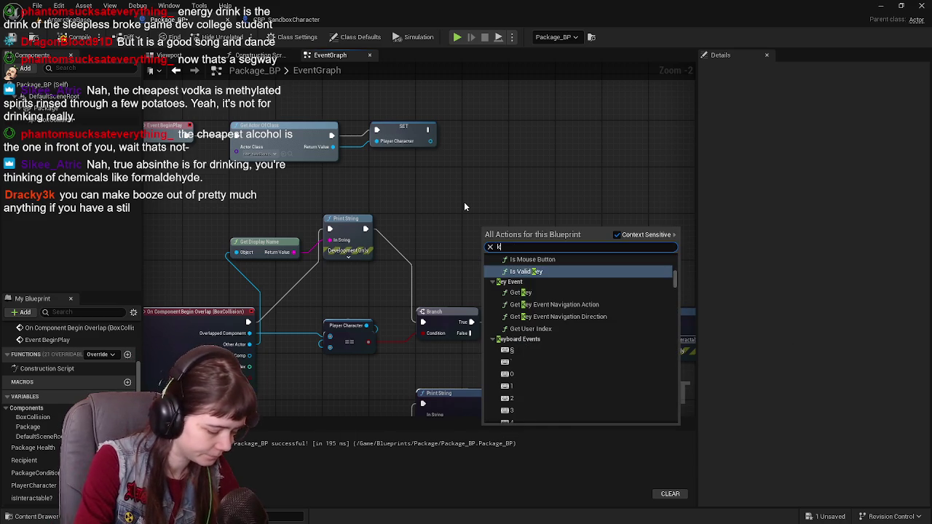
pyautogui.scroll(-5, 531, 342)
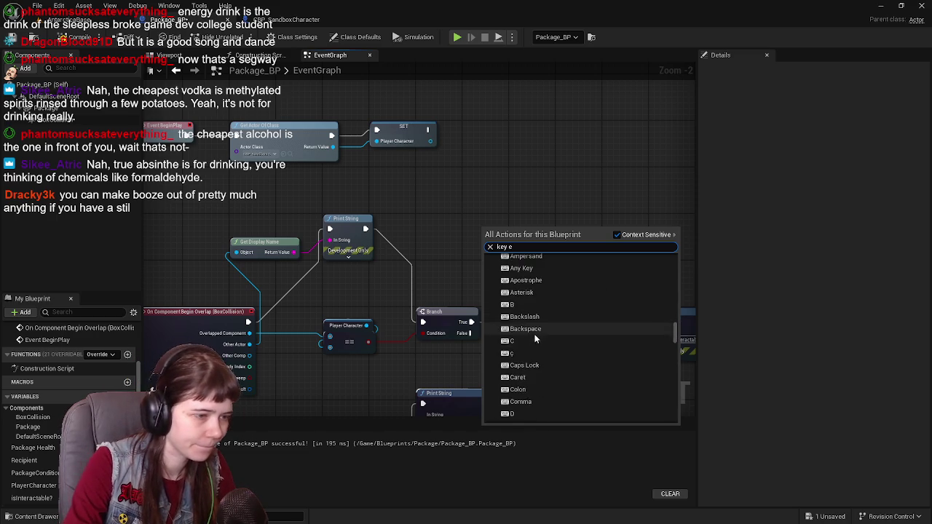
pyautogui.scroll(-3, 547, 373)
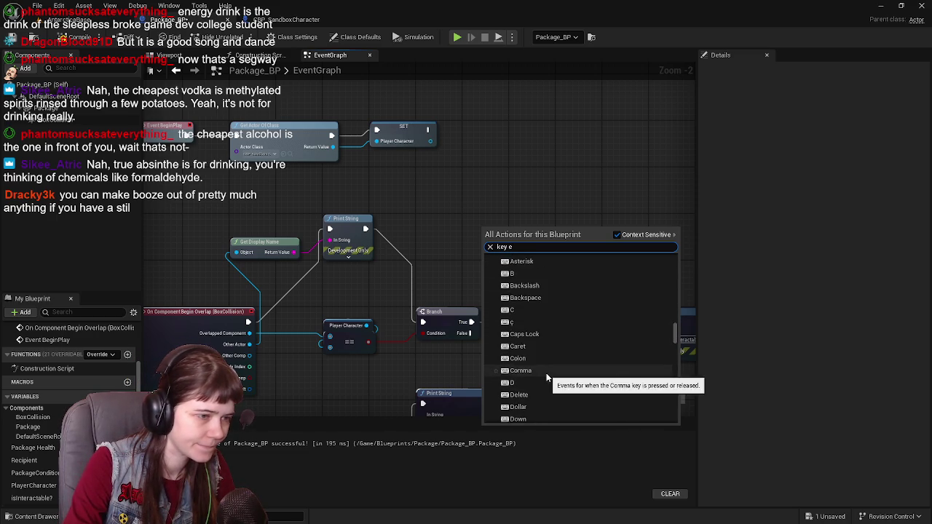
pyautogui.click(526, 336)
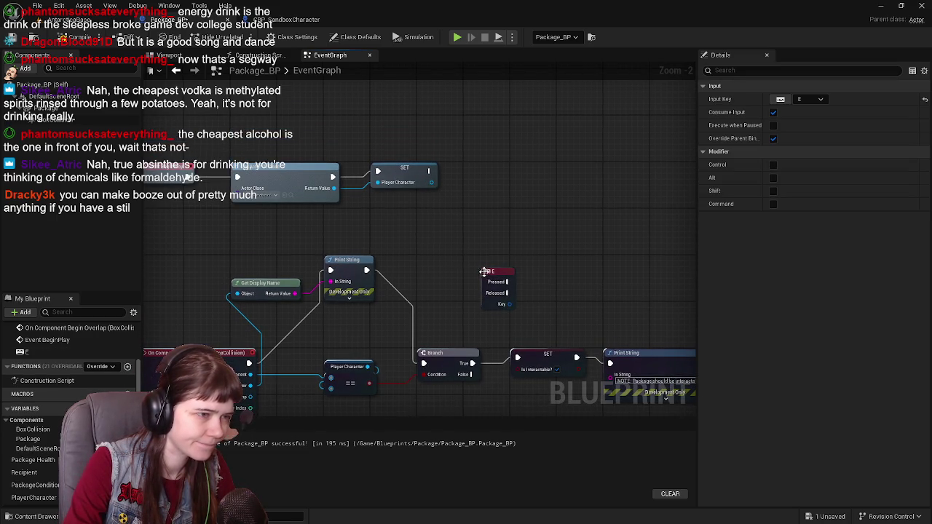
pyautogui.moveTo(441, 238)
pyautogui.mouseDown()
pyautogui.moveTo(558, 165)
pyautogui.moveTo(513, 101)
pyautogui.mouseUp()
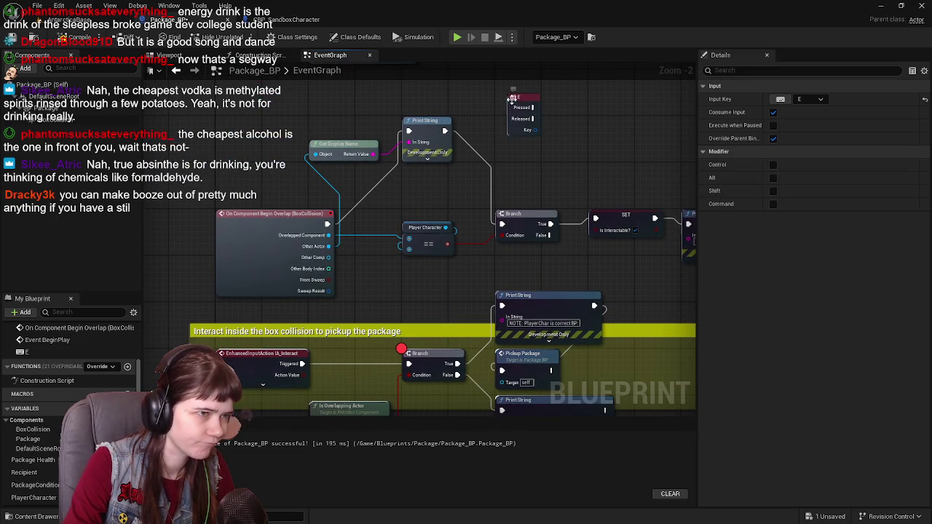
pyautogui.moveTo(339, 323)
pyautogui.mouseDown()
pyautogui.moveTo(340, 353)
pyautogui.moveTo(361, 285)
pyautogui.moveTo(226, 301)
pyautogui.mouseUp()
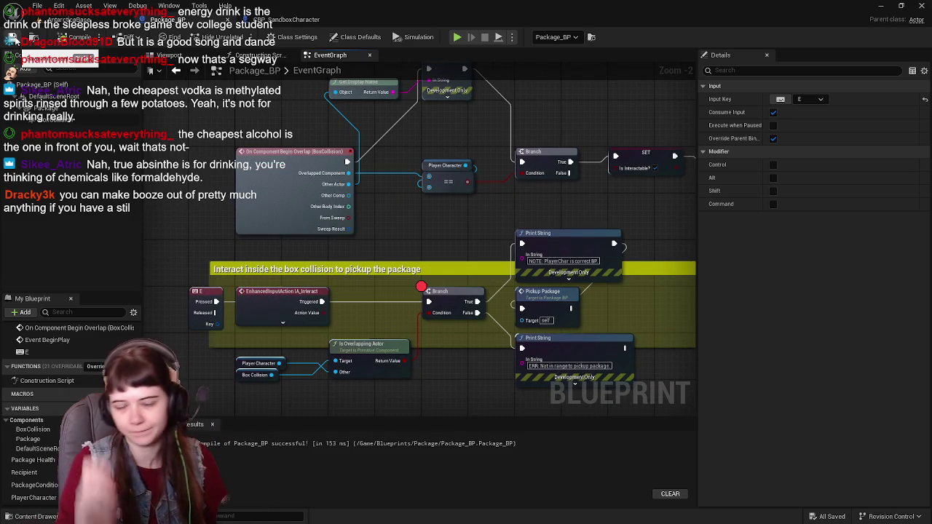
pyautogui.hotkey('alt', 'p')
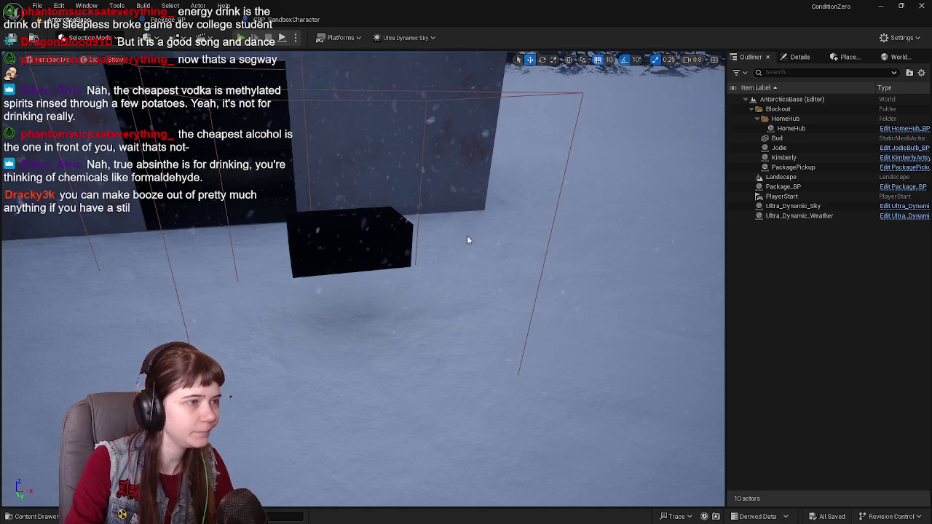
# Step: Walk the character to the package box, end Play-In-Editor, and view the SET and Print String nodes
pyautogui.press('w')
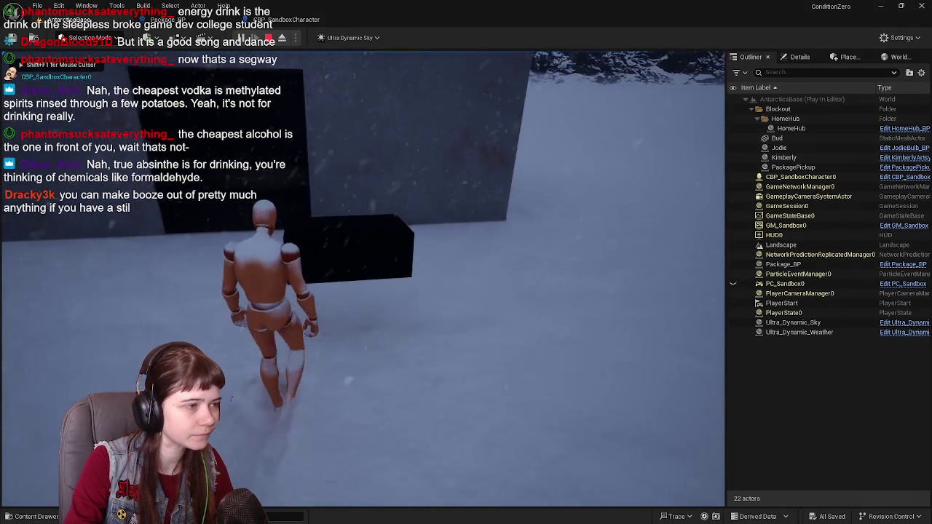
pyautogui.press('a')
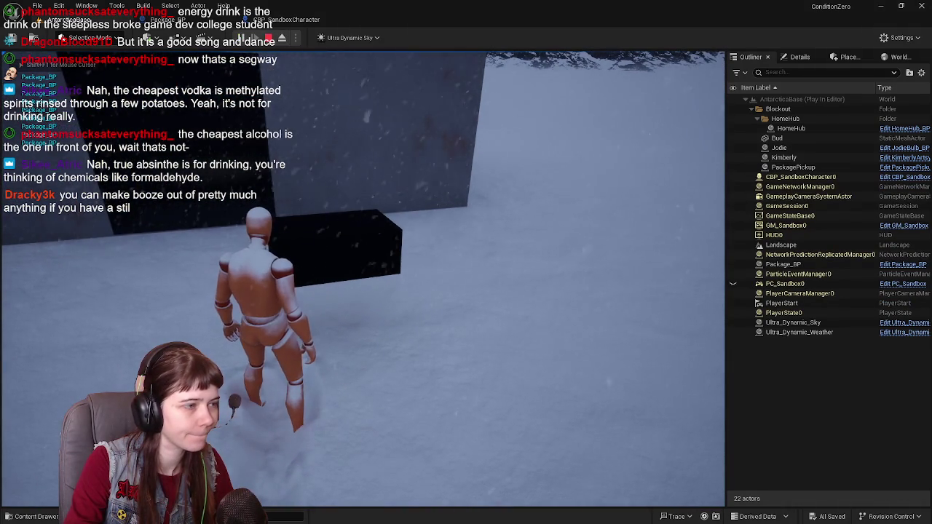
pyautogui.press('Escape')
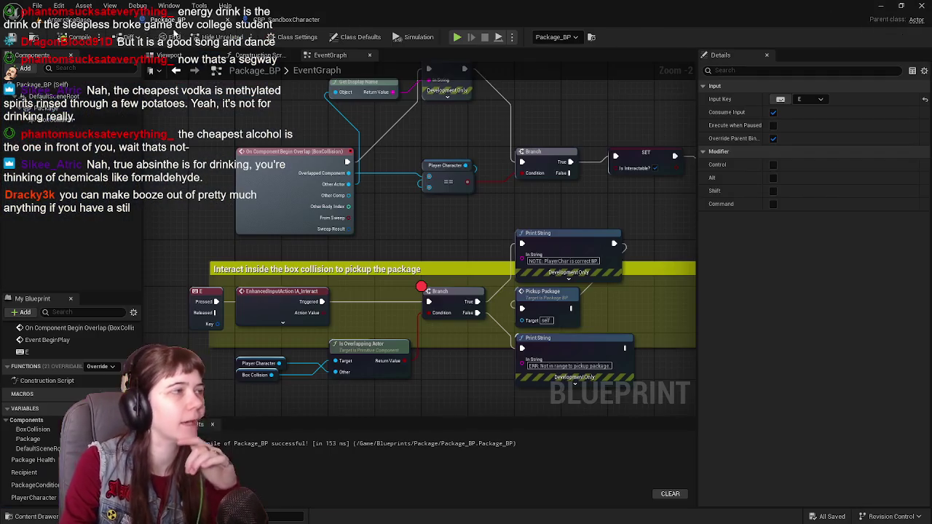
pyautogui.scroll(1, 428, 308)
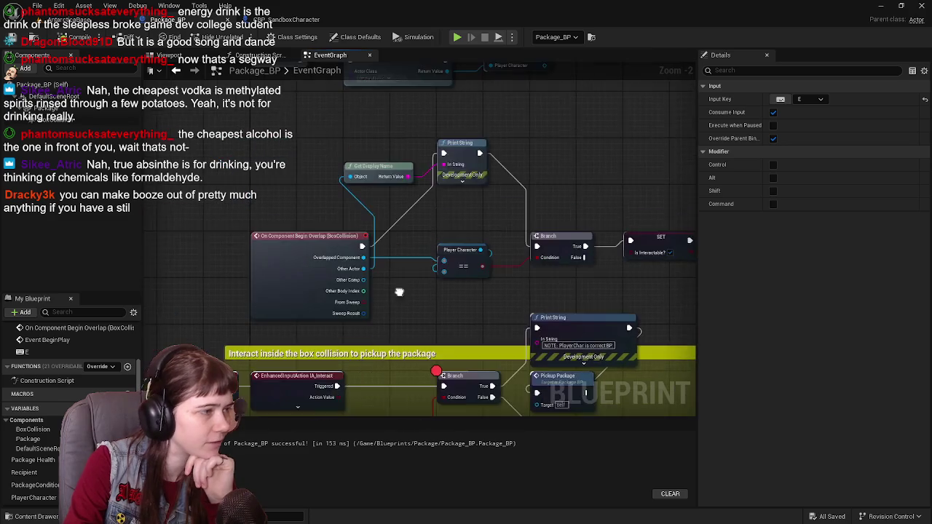
pyautogui.moveTo(428, 302)
pyautogui.mouseDown()
pyautogui.moveTo(489, 300)
pyautogui.moveTo(347, 294)
pyautogui.mouseUp()
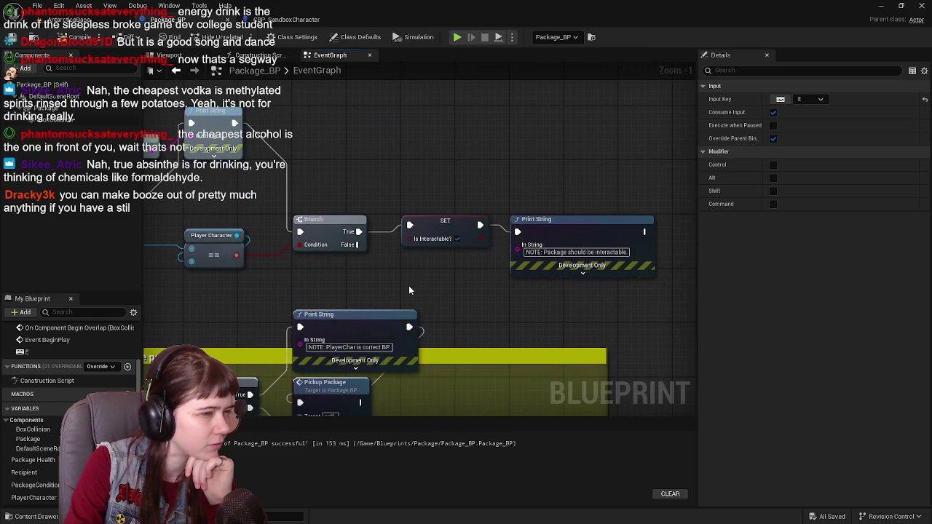
pyautogui.scroll(-1, 417, 285)
pyautogui.moveTo(418, 285)
pyautogui.mouseDown()
pyautogui.moveTo(407, 285)
pyautogui.moveTo(449, 293)
pyautogui.moveTo(514, 256)
pyautogui.moveTo(478, 196)
pyautogui.moveTo(549, 172)
pyautogui.moveTo(540, 85)
pyautogui.mouseUp()
pyautogui.moveTo(457, 251)
pyautogui.mouseDown()
pyautogui.moveTo(457, 213)
pyautogui.moveTo(450, 317)
pyautogui.mouseUp()
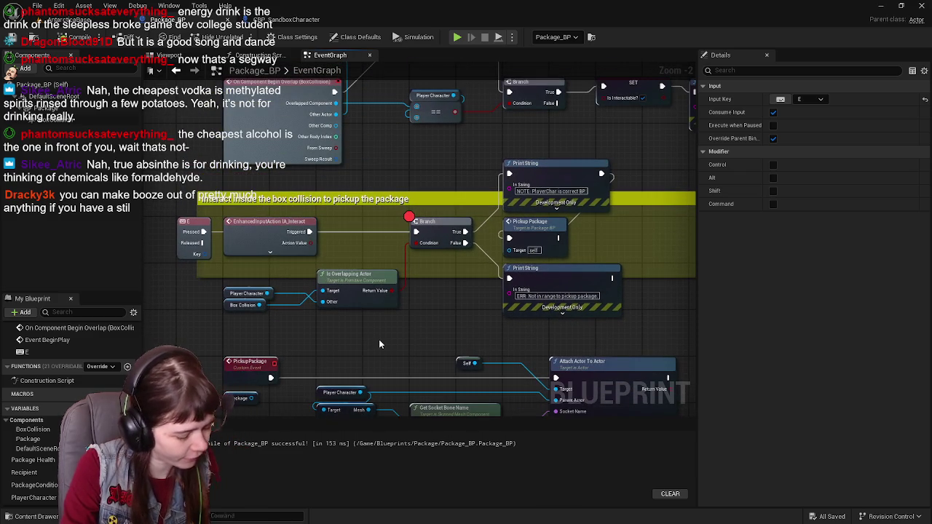
pyautogui.moveTo(365, 351)
pyautogui.mouseDown()
pyautogui.moveTo(350, 293)
pyautogui.moveTo(262, 223)
pyautogui.moveTo(318, 228)
pyautogui.moveTo(214, 267)
pyautogui.moveTo(264, 275)
pyautogui.mouseUp()
pyautogui.click(261, 235)
pyautogui.rightClick(264, 275)
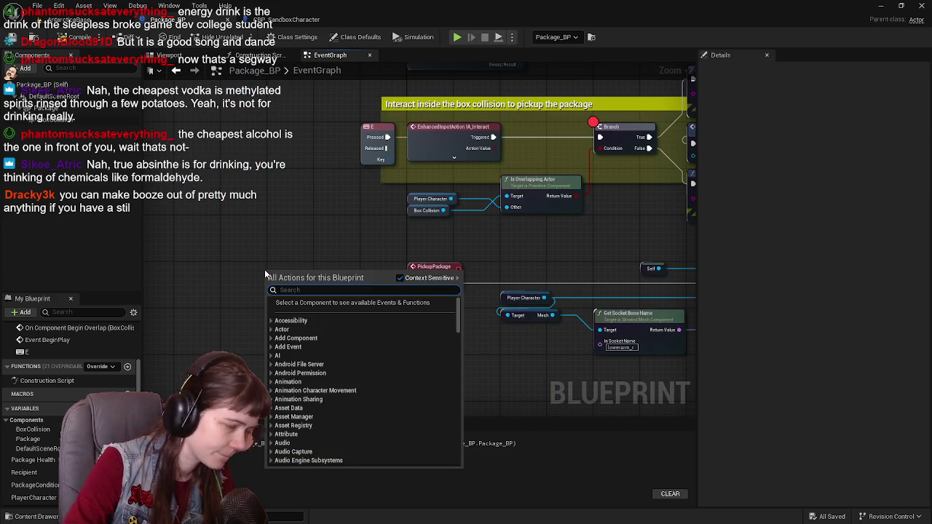
pyautogui.press('Escape')
pyautogui.moveTo(420, 233); pyautogui.dragTo(381, 270)
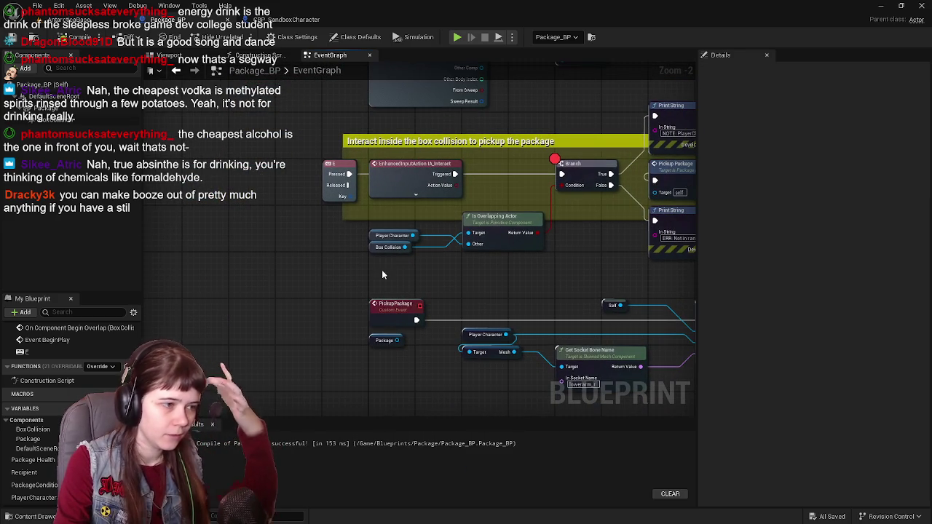
pyautogui.moveTo(455, 277); pyautogui.dragTo(374, 283)
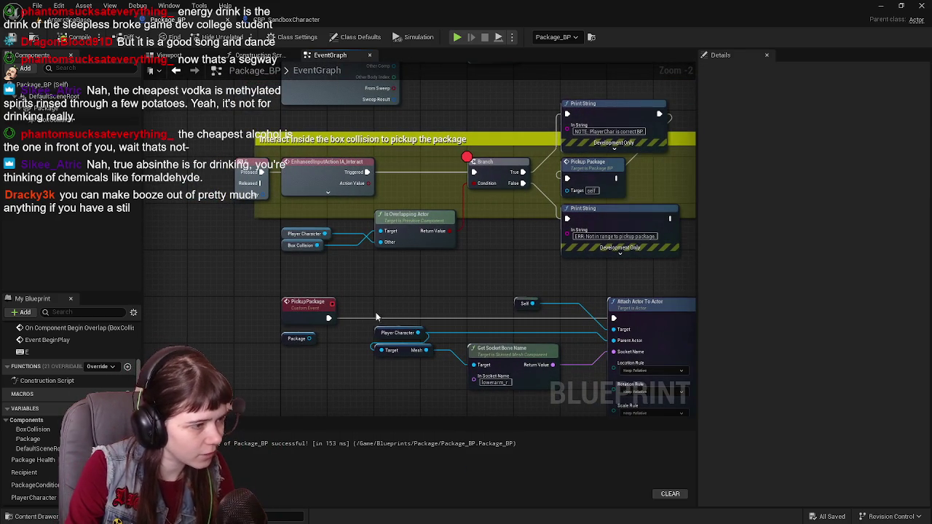
pyautogui.moveTo(328, 317); pyautogui.dragTo(383, 283)
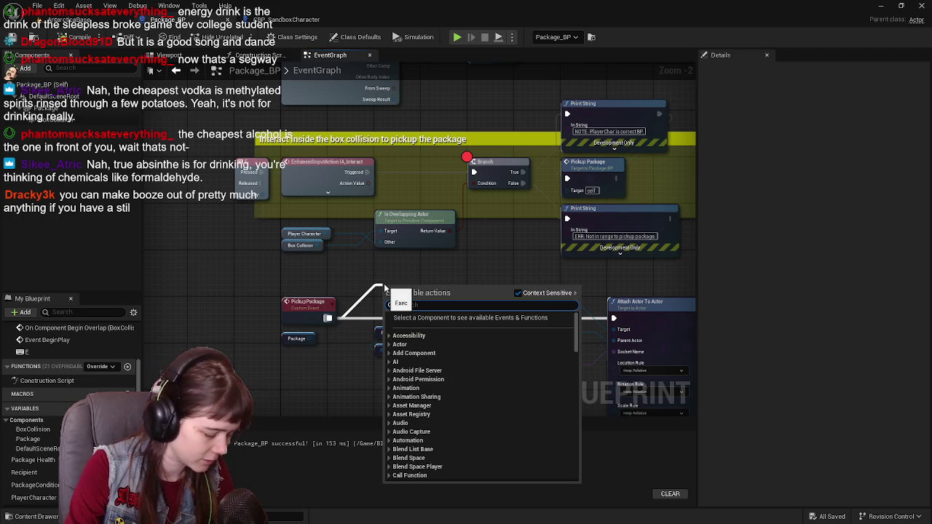
pyautogui.write('inetr')
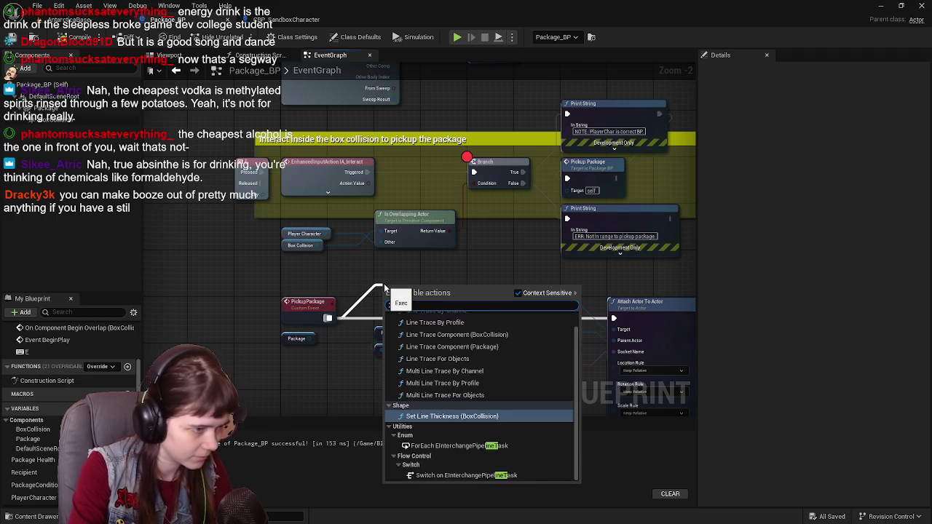
pyautogui.write('ac')
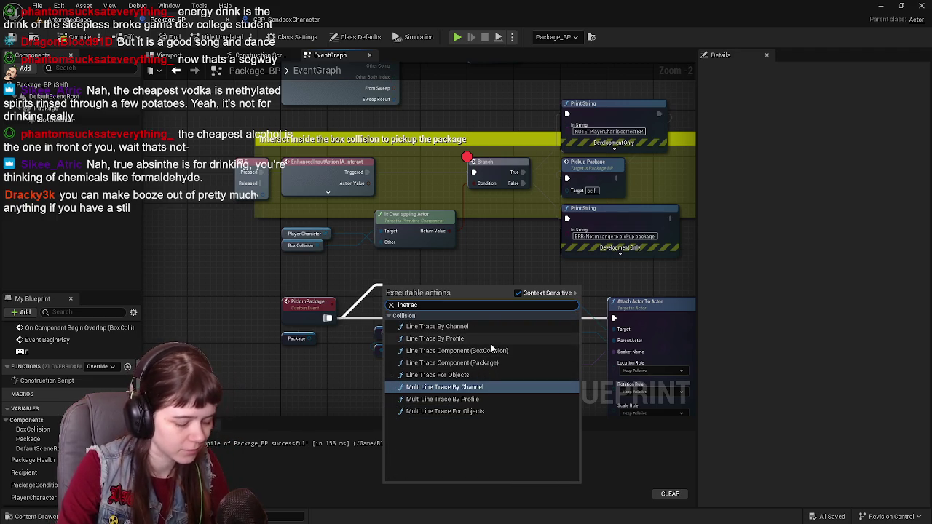
pyautogui.press('BackSpace')
pyautogui.press('BackSpace')
pyautogui.press('BackSpace')
pyautogui.write('teract')
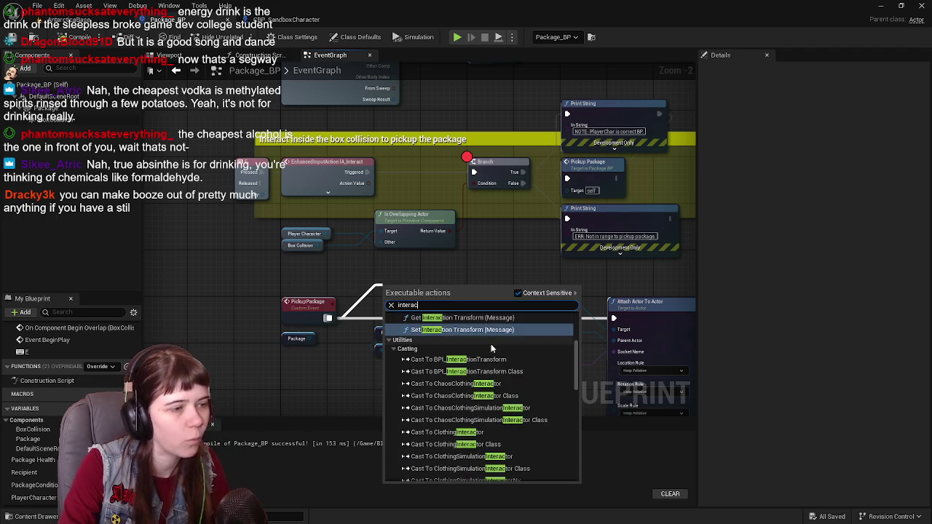
pyautogui.scroll(5, 513, 375)
pyautogui.scroll(-10, 511, 375)
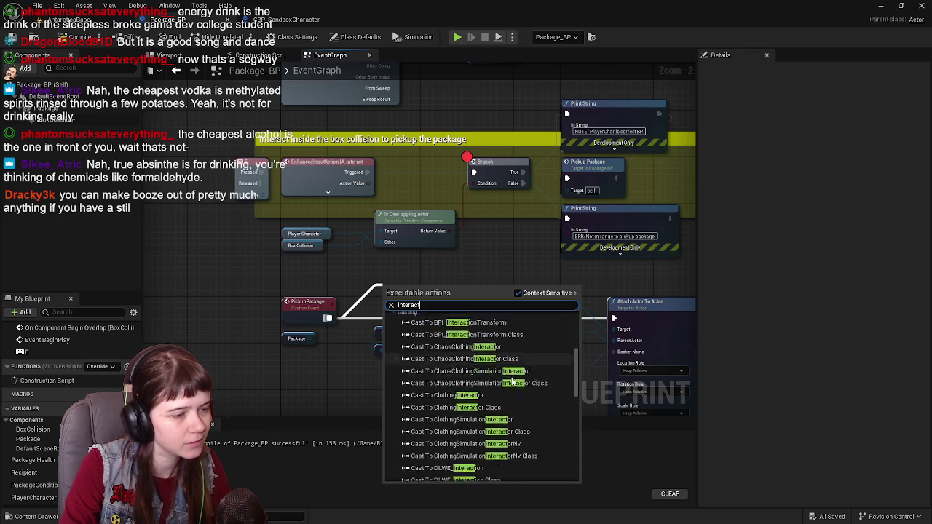
pyautogui.scroll(-8, 511, 377)
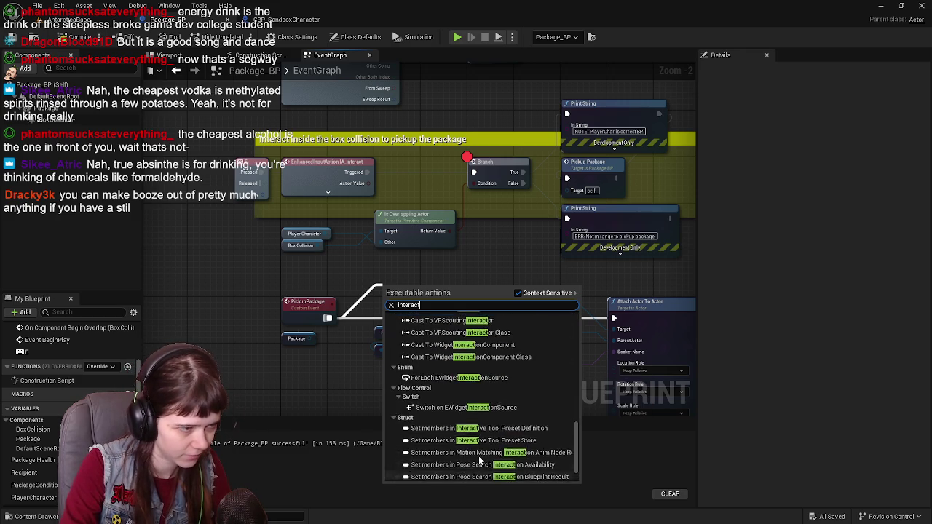
pyautogui.click(314, 371)
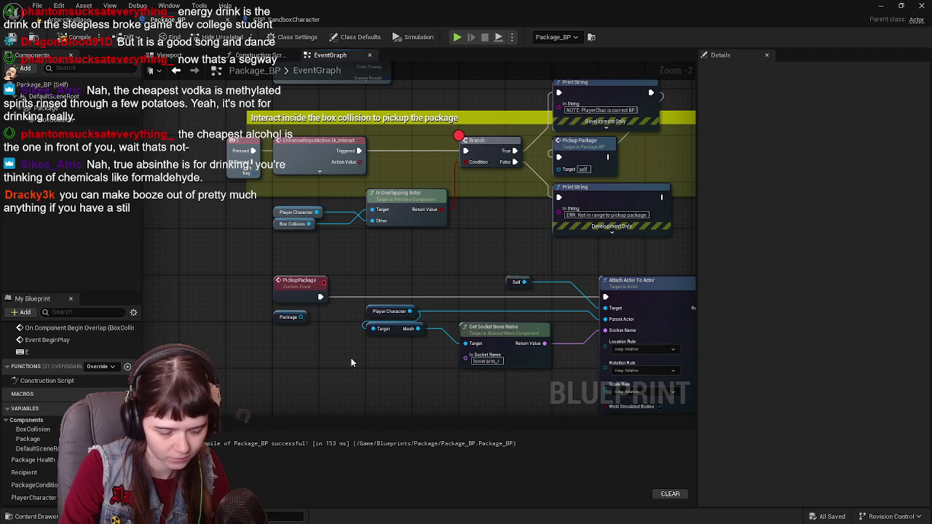
pyautogui.moveTo(320, 349)
pyautogui.mouseDown()
pyautogui.moveTo(364, 307)
pyautogui.moveTo(302, 355)
pyautogui.moveTo(327, 340)
pyautogui.mouseUp()
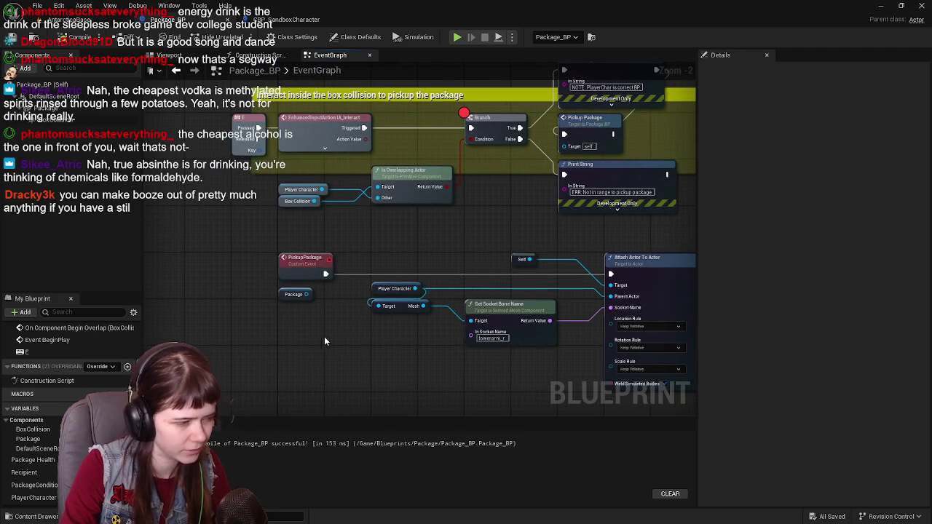
pyautogui.rightClick(326, 340)
pyautogui.click(280, 354)
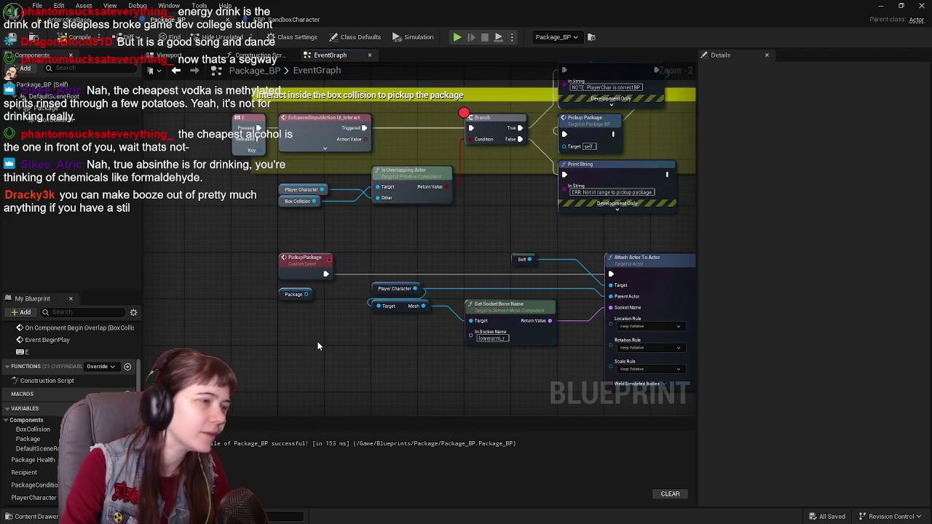
pyautogui.rightClick(318, 342)
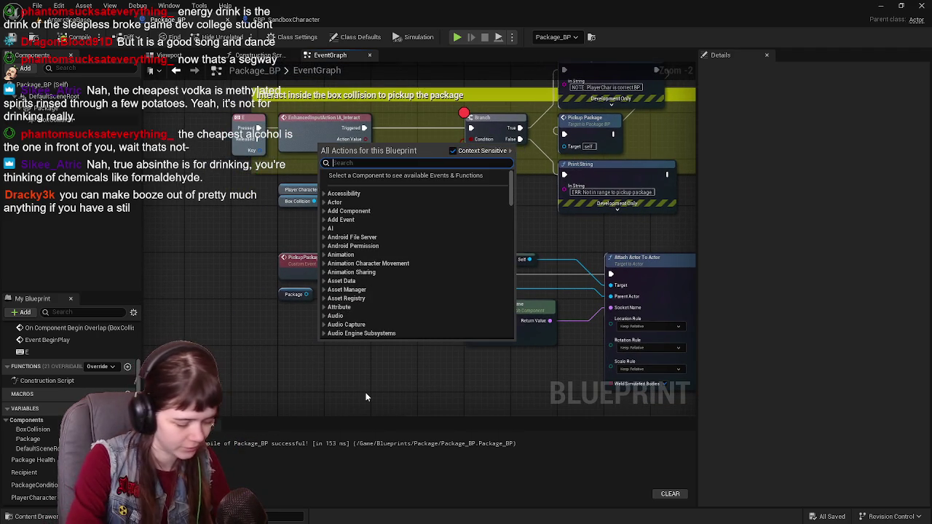
pyautogui.write('interact')
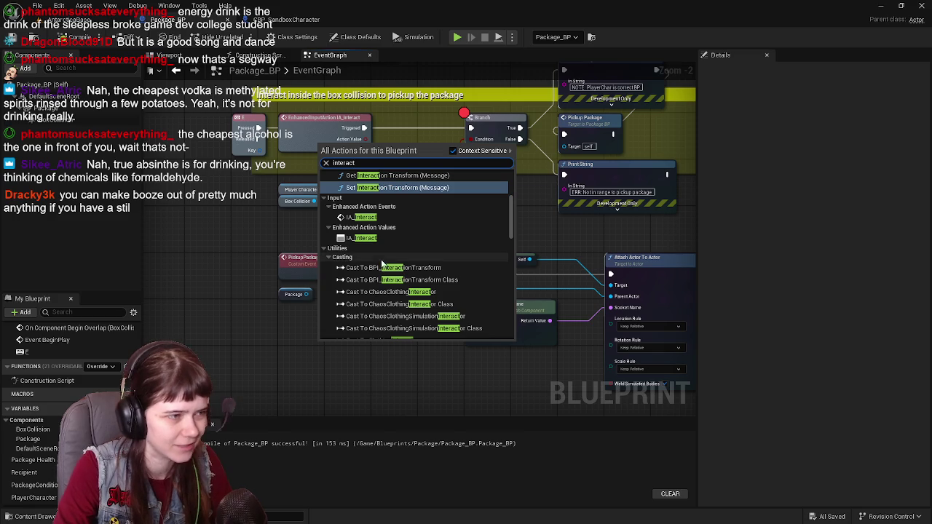
pyautogui.click(400, 218)
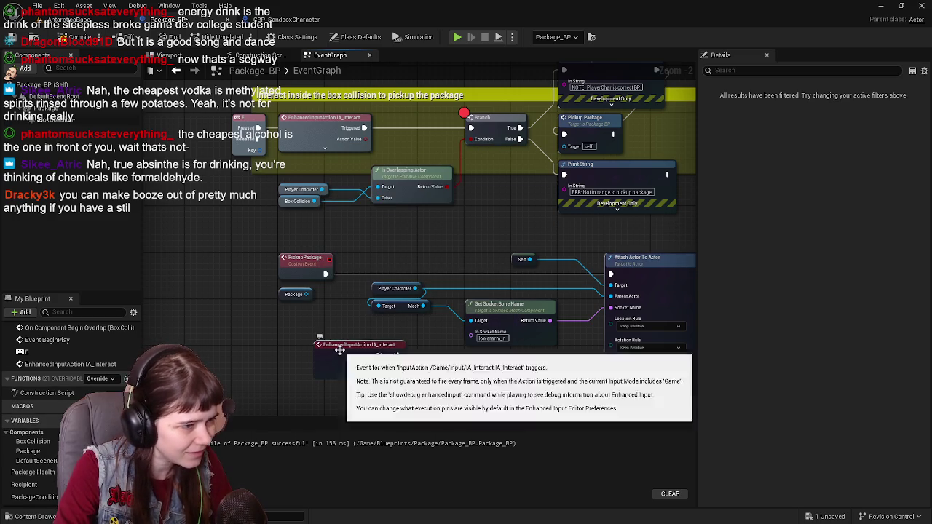
pyautogui.moveTo(340, 365); pyautogui.dragTo(351, 329)
pyautogui.moveTo(306, 295); pyautogui.dragTo(331, 296)
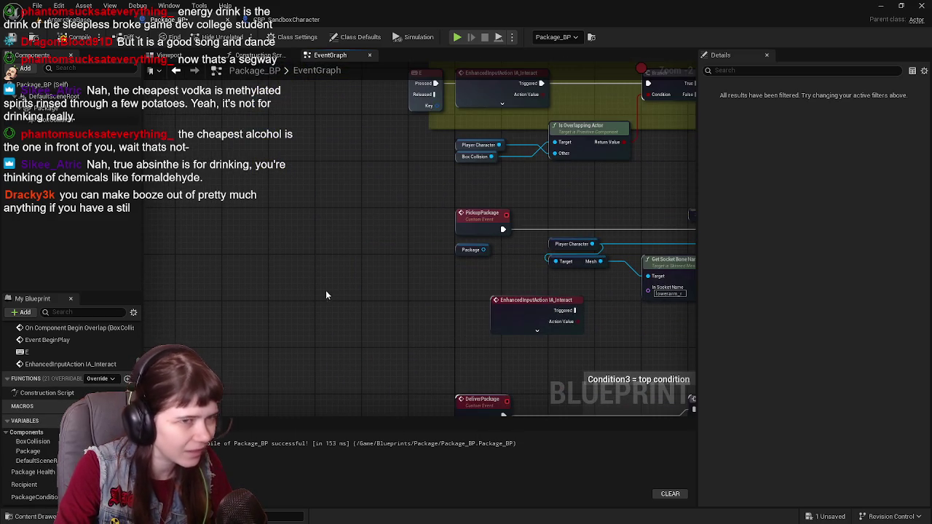
pyautogui.press('Delete')
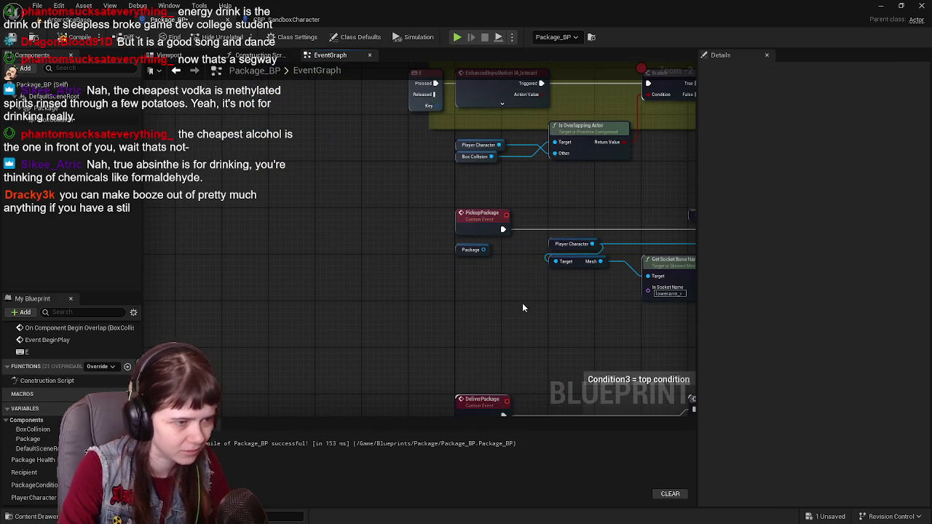
pyautogui.rightClick(349, 272)
pyautogui.write('interact')
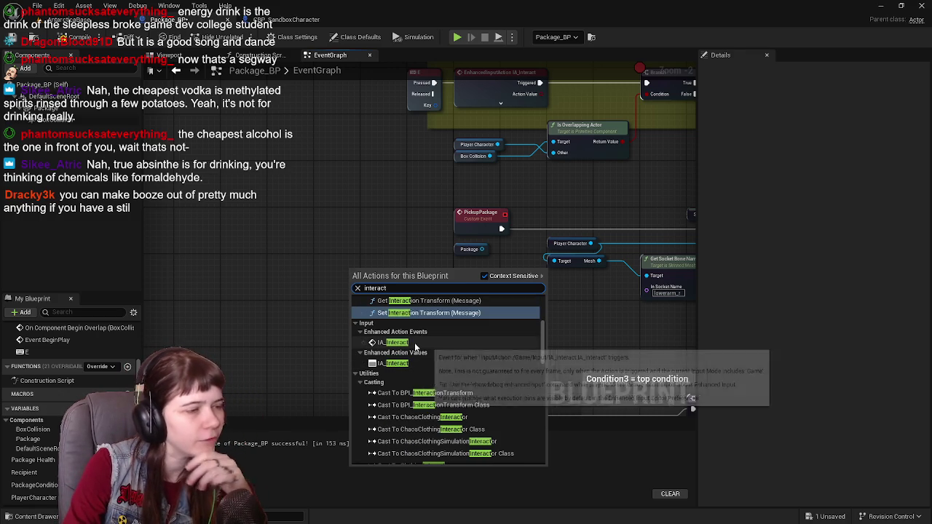
pyautogui.scroll(4, 415, 347)
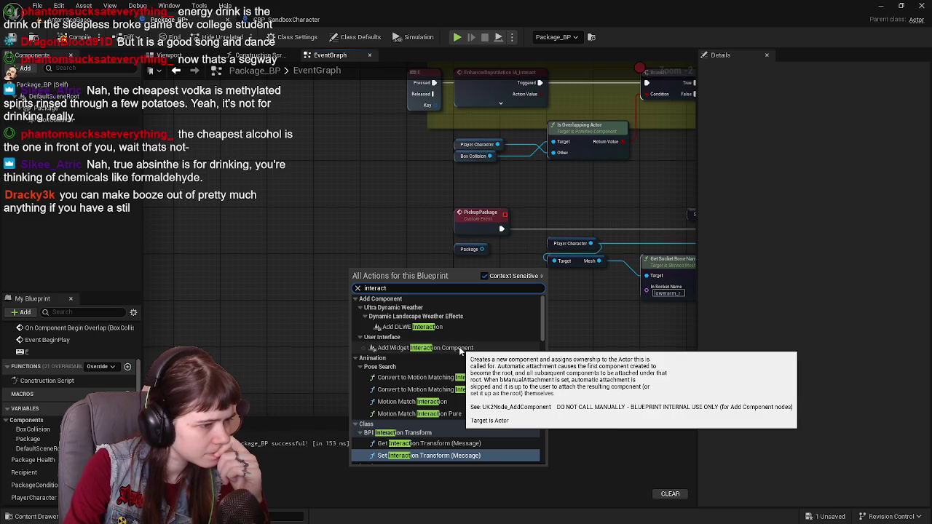
pyautogui.scroll(-10, 460, 351)
pyautogui.scroll(-10, 458, 353)
pyautogui.scroll(-2, 458, 353)
pyautogui.click(310, 348)
pyautogui.moveTo(310, 348)
pyautogui.mouseDown()
pyautogui.moveTo(426, 242)
pyautogui.moveTo(335, 402)
pyautogui.mouseUp()
pyautogui.moveTo(406, 331)
pyautogui.mouseDown()
pyautogui.moveTo(498, 270)
pyautogui.moveTo(429, 396)
pyautogui.moveTo(378, 379)
pyautogui.moveTo(372, 293)
pyautogui.mouseUp()
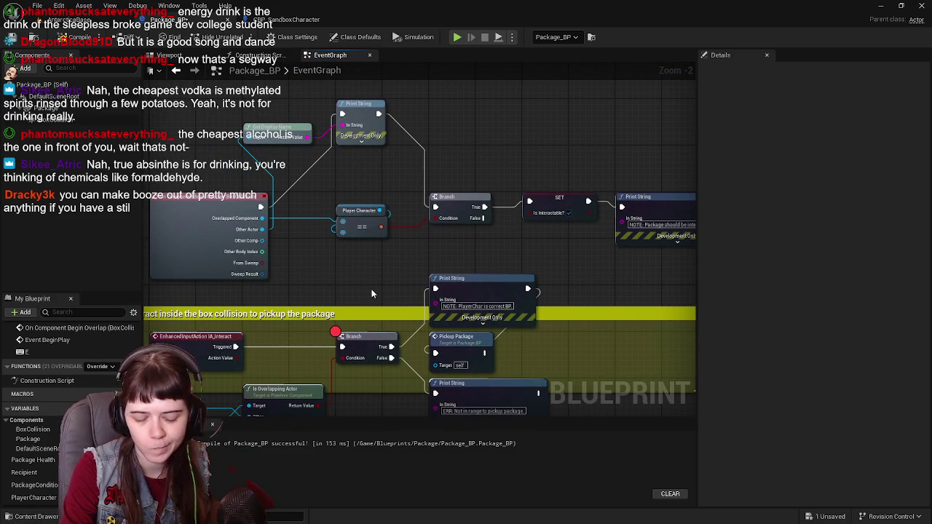
# Step: Wire a Pickup Package call after the 'Package should be interactable' Print String node
pyautogui.moveTo(372, 293)
pyautogui.mouseDown()
pyautogui.moveTo(403, 235)
pyautogui.moveTo(417, 173)
pyautogui.moveTo(364, 235)
pyautogui.moveTo(553, 157)
pyautogui.moveTo(597, 237)
pyautogui.moveTo(577, 88)
pyautogui.moveTo(460, 292)
pyautogui.moveTo(308, 330)
pyautogui.moveTo(324, 360)
pyautogui.moveTo(395, 357)
pyautogui.mouseUp()
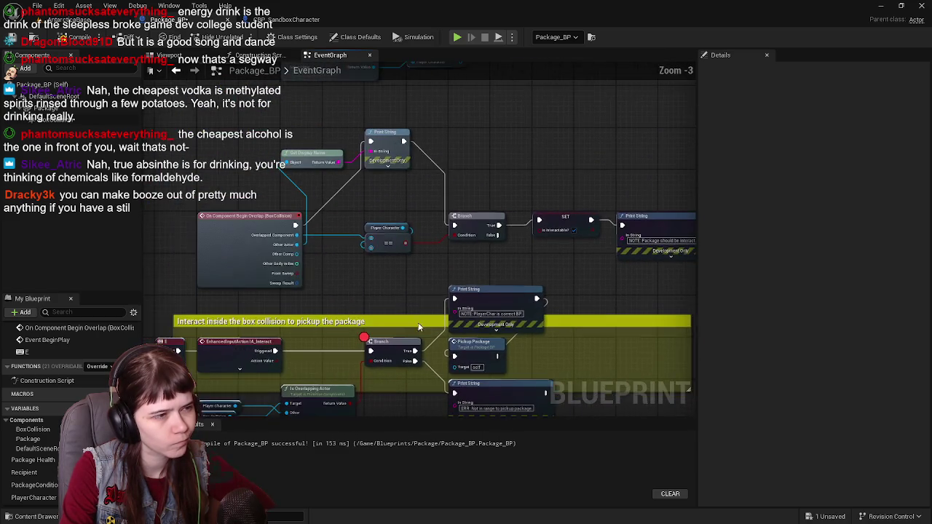
pyautogui.scroll(-1, 383, 218)
pyautogui.moveTo(384, 218)
pyautogui.mouseDown()
pyautogui.moveTo(391, 200)
pyautogui.moveTo(370, 266)
pyautogui.moveTo(397, 237)
pyautogui.mouseUp()
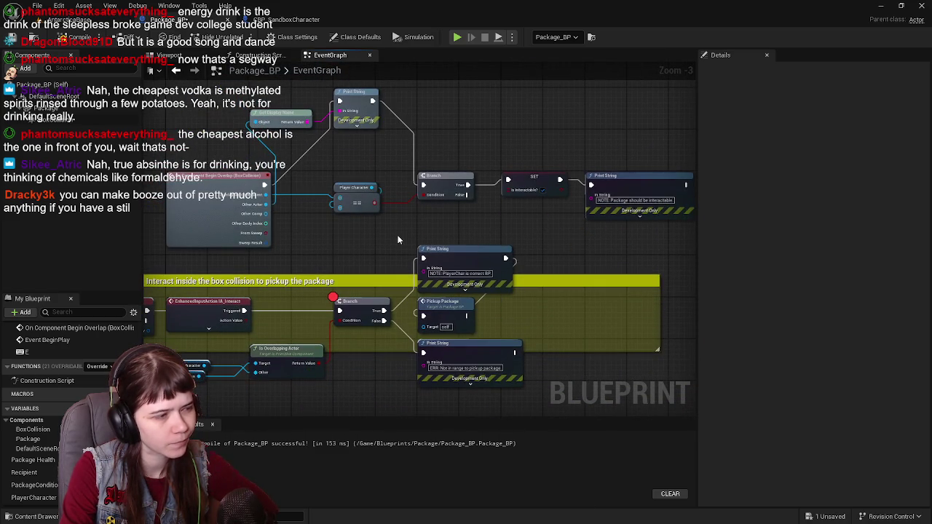
pyautogui.moveTo(472, 250)
pyautogui.mouseDown()
pyautogui.moveTo(472, 285)
pyautogui.moveTo(550, 223)
pyautogui.moveTo(492, 288)
pyautogui.moveTo(353, 262)
pyautogui.moveTo(592, 238)
pyautogui.moveTo(445, 287)
pyautogui.moveTo(308, 305)
pyautogui.mouseUp()
pyautogui.scroll(1, 472, 285)
pyautogui.moveTo(507, 297)
pyautogui.mouseDown()
pyautogui.moveTo(521, 301)
pyautogui.moveTo(391, 301)
pyautogui.moveTo(448, 290)
pyautogui.moveTo(457, 302)
pyautogui.mouseUp()
pyautogui.moveTo(292, 283)
pyautogui.mouseDown()
pyautogui.moveTo(585, 264)
pyautogui.moveTo(318, 273)
pyautogui.mouseUp()
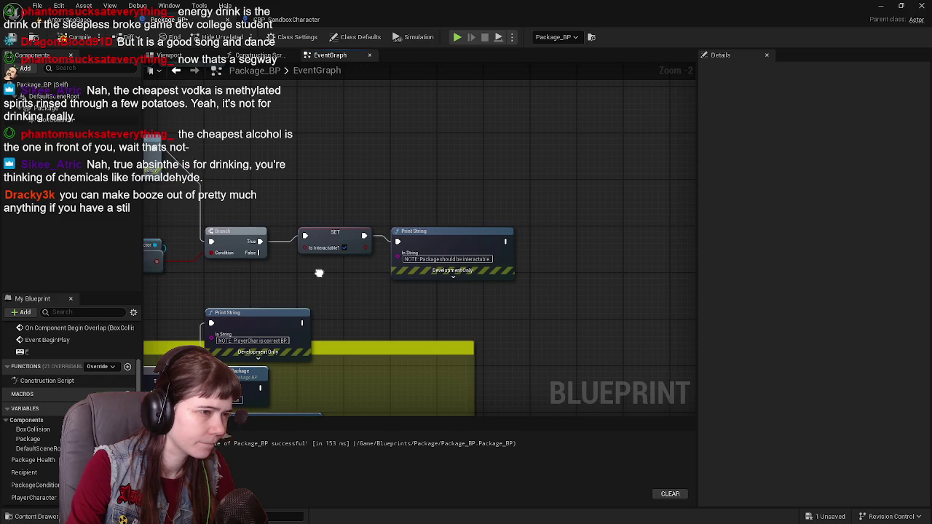
pyautogui.moveTo(583, 242); pyautogui.dragTo(583, 243)
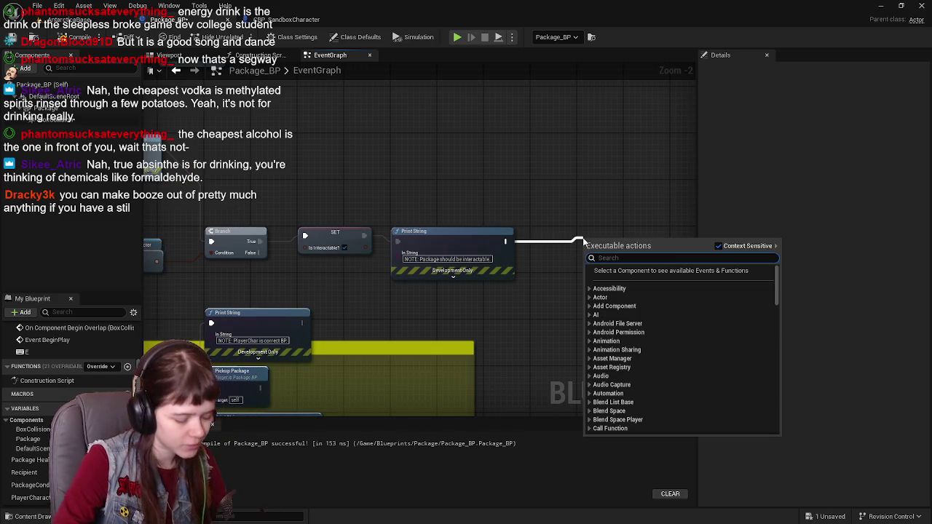
pyautogui.write('pickup')
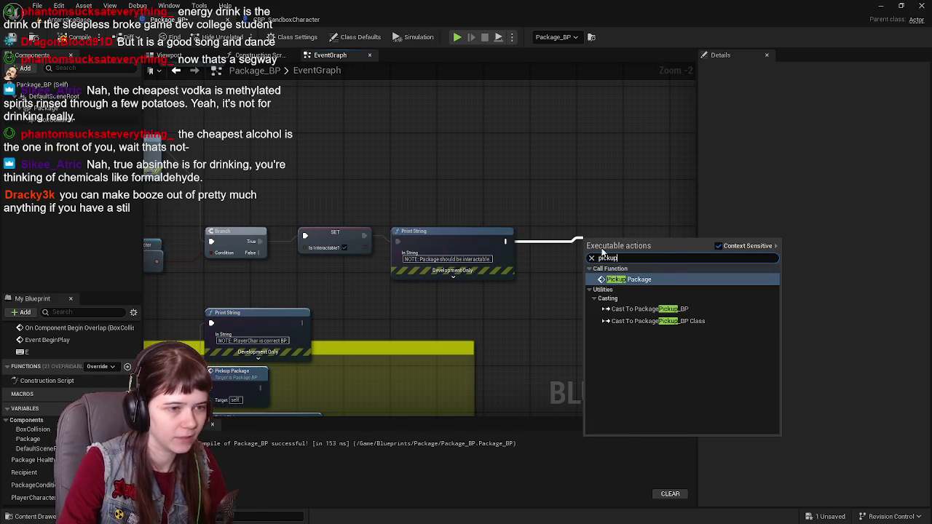
pyautogui.click(630, 281)
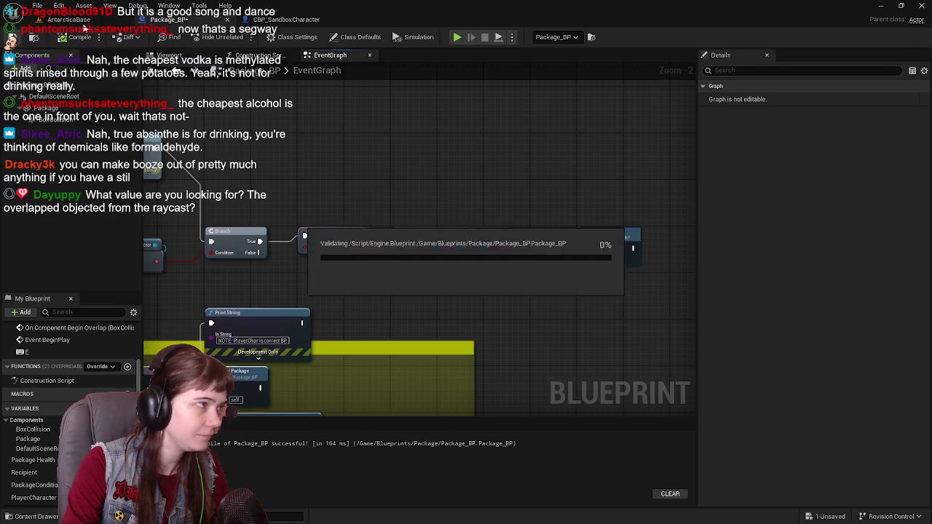
pyautogui.click(72, 25)
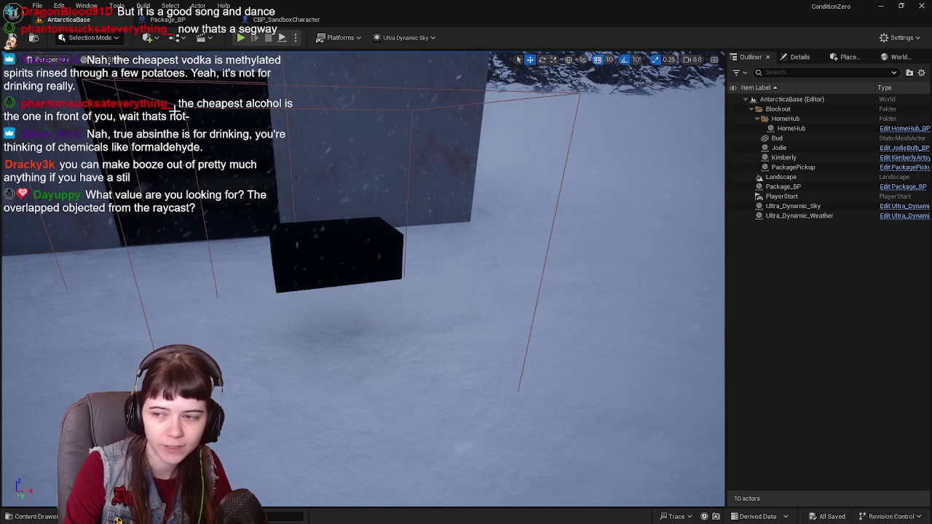
# Step: Play in editor, walk the mannequin with W up to the black package box, then return to Package_BP
pyautogui.hotkey('alt', 'p')
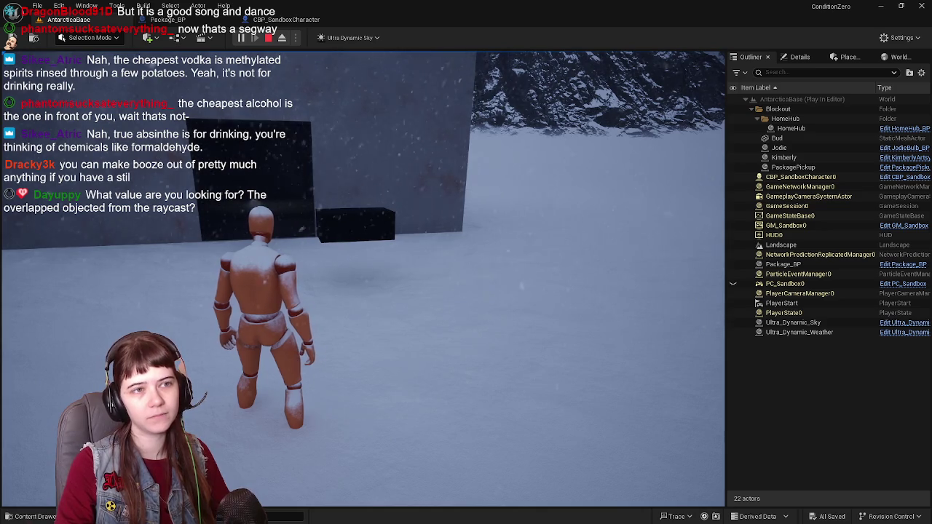
pyautogui.press('w')
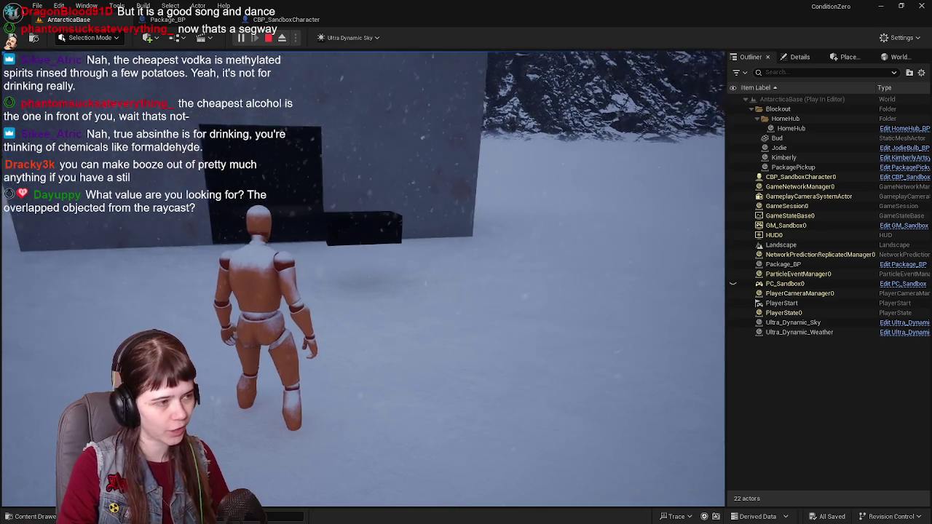
pyautogui.press('w')
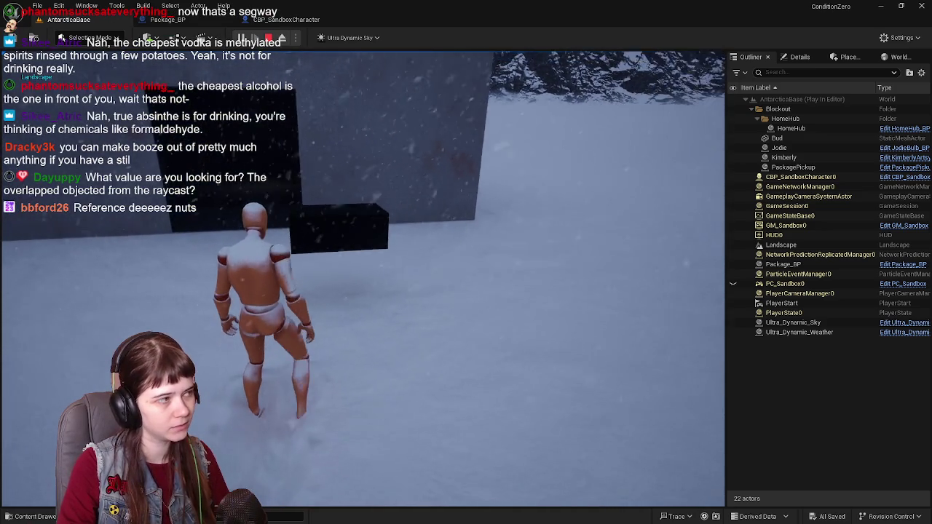
pyautogui.press('w')
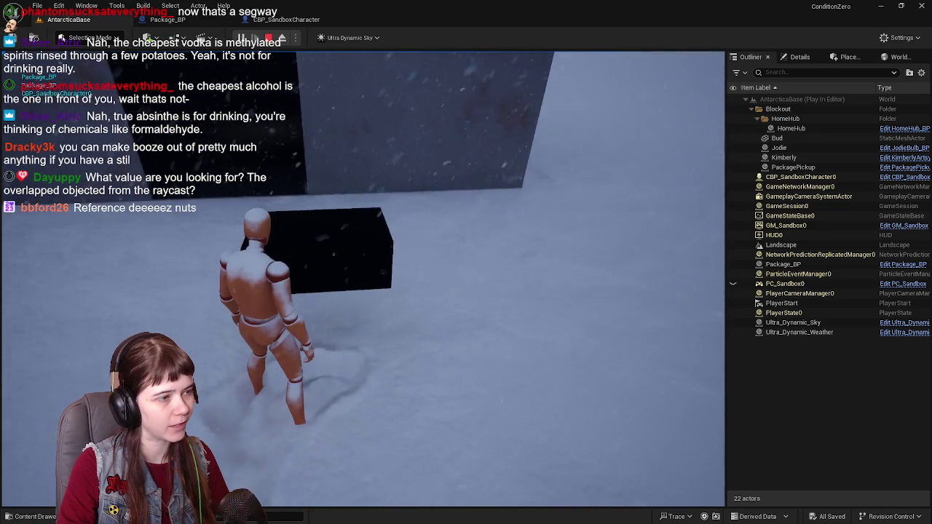
pyautogui.press('w')
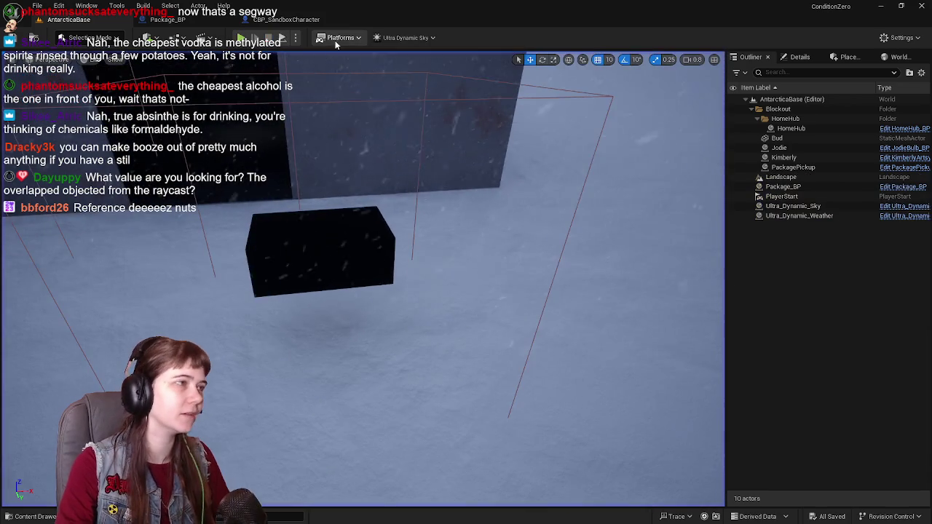
pyautogui.click(169, 19)
pyautogui.scroll(-3, 354, 265)
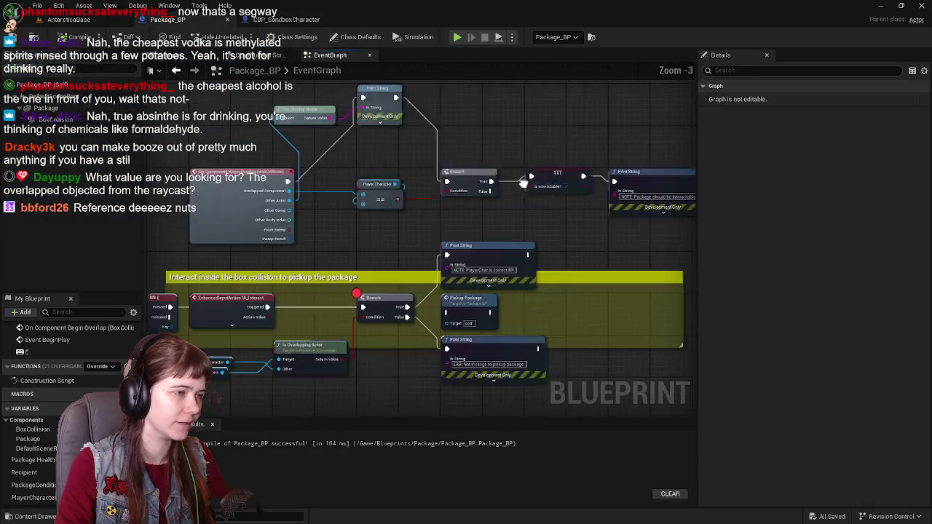
# Step: Add a breakpoint to the overlap Branch node in Package_BP
pyautogui.scroll(3, 404, 249)
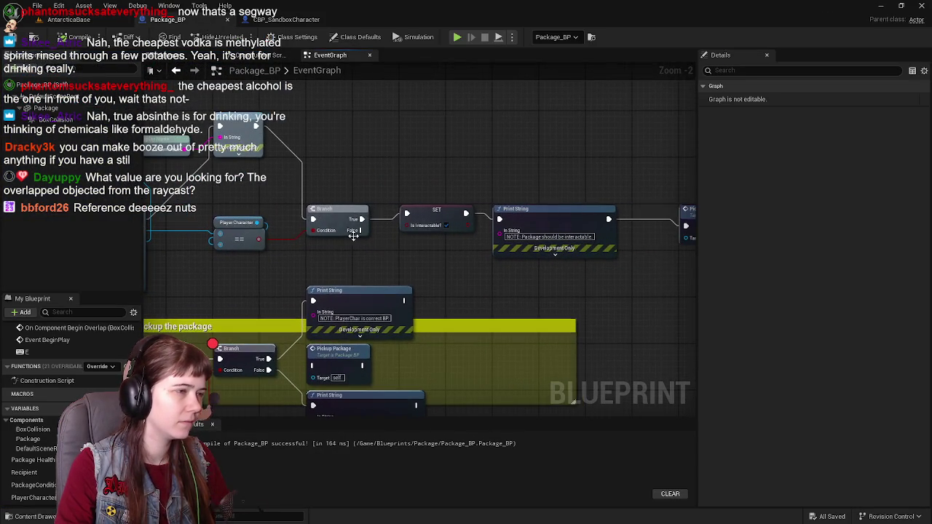
pyautogui.rightClick(322, 218)
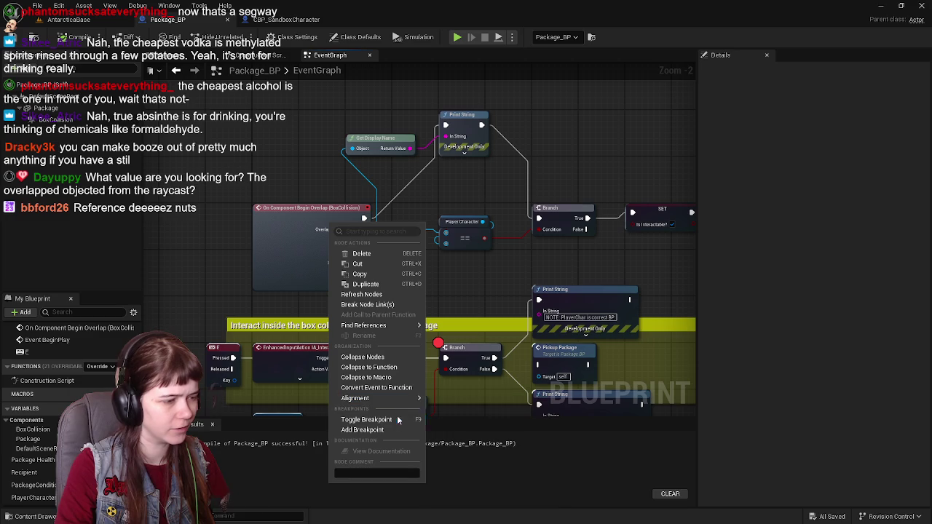
pyautogui.click(293, 230)
pyautogui.moveTo(341, 251); pyautogui.dragTo(247, 252)
pyautogui.rightClick(468, 217)
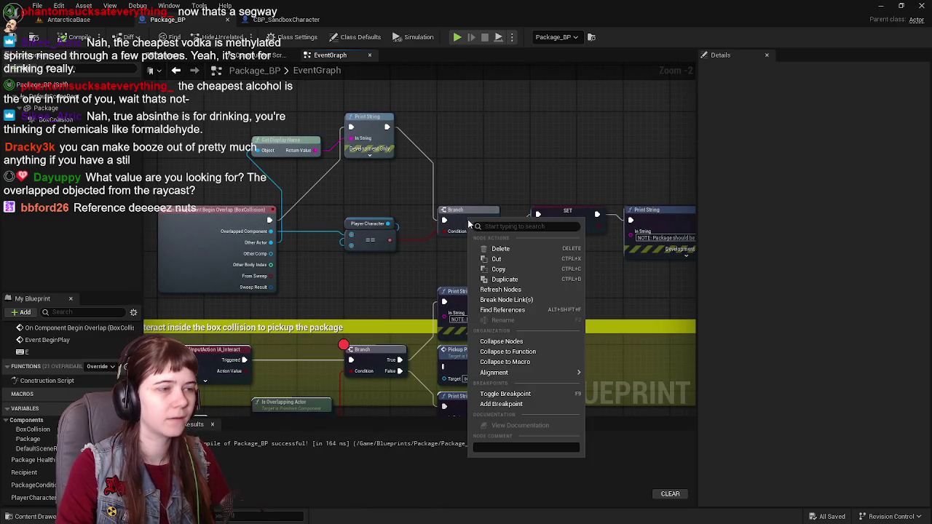
pyautogui.click(547, 407)
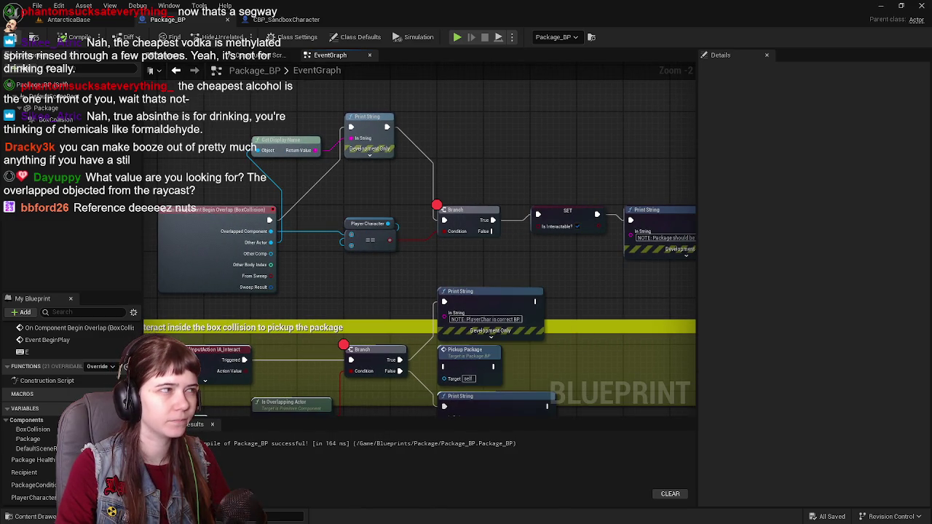
# Step: Play-test and walk into the box, add a breakpoint on SET Is Interactable, then resume
pyautogui.hotkey('alt', 'p')
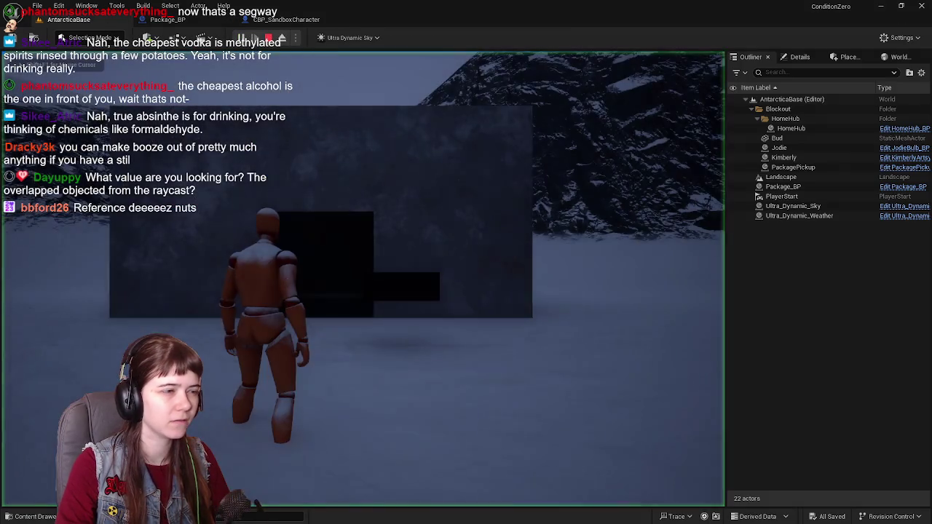
pyautogui.press('w')
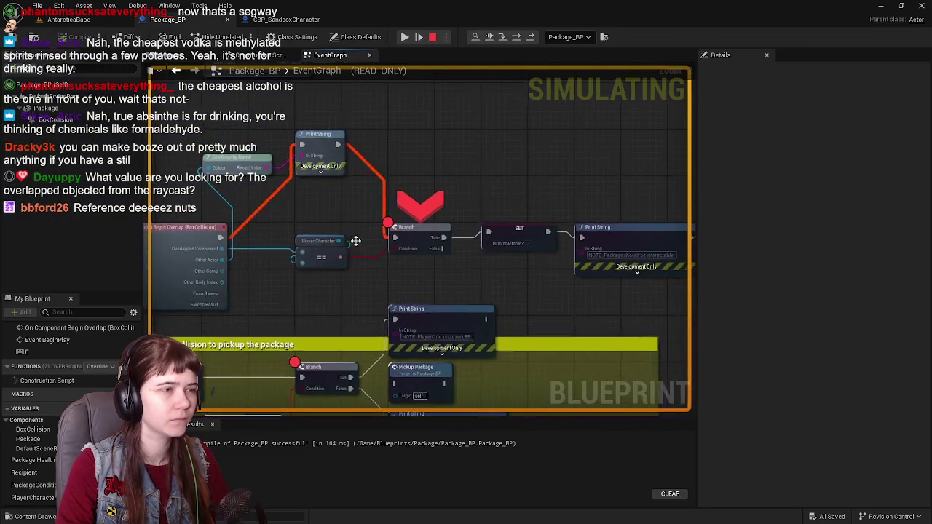
pyautogui.moveTo(509, 205)
pyautogui.mouseDown()
pyautogui.moveTo(425, 211)
pyautogui.moveTo(476, 218)
pyautogui.moveTo(454, 230)
pyautogui.mouseUp()
pyautogui.rightClick(465, 230)
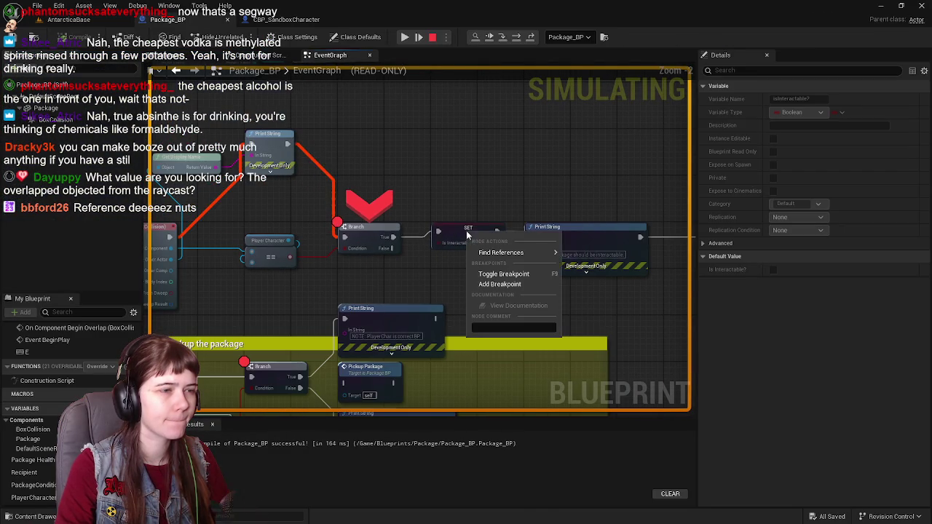
pyautogui.click(509, 283)
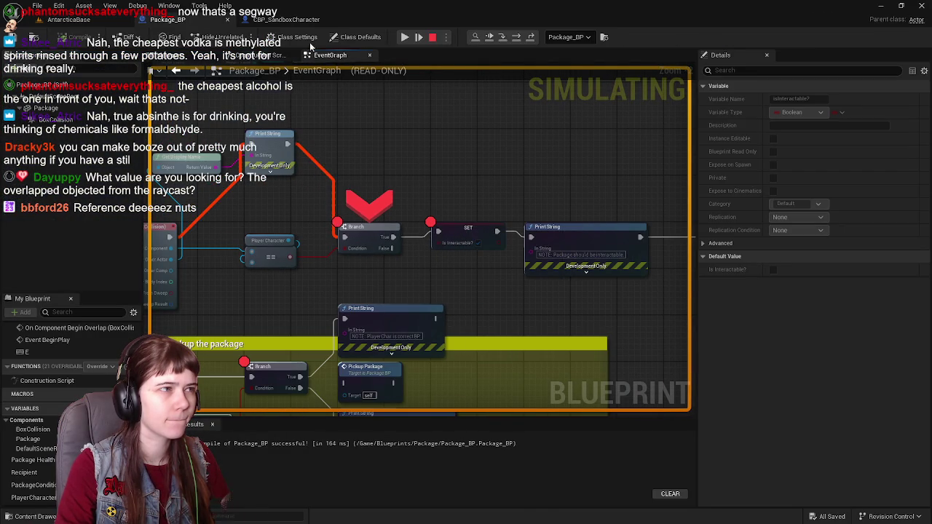
pyautogui.click(406, 37)
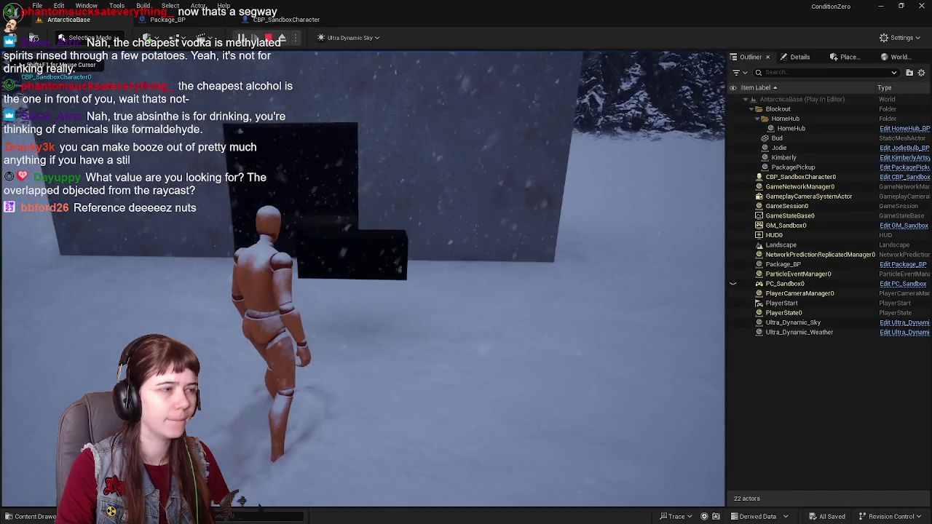
# Step: Walk the character through the snow into the package box to hit the Branch breakpoint
pyautogui.press('w')
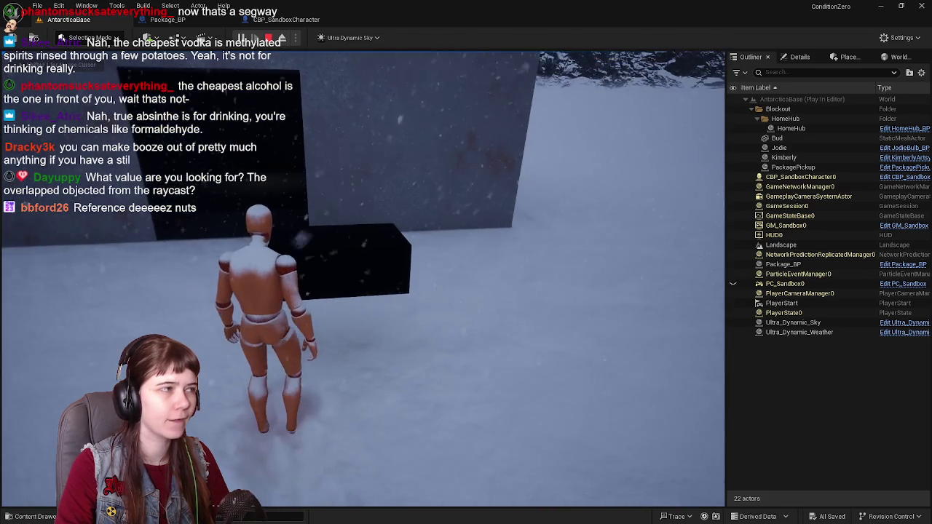
pyautogui.press('w')
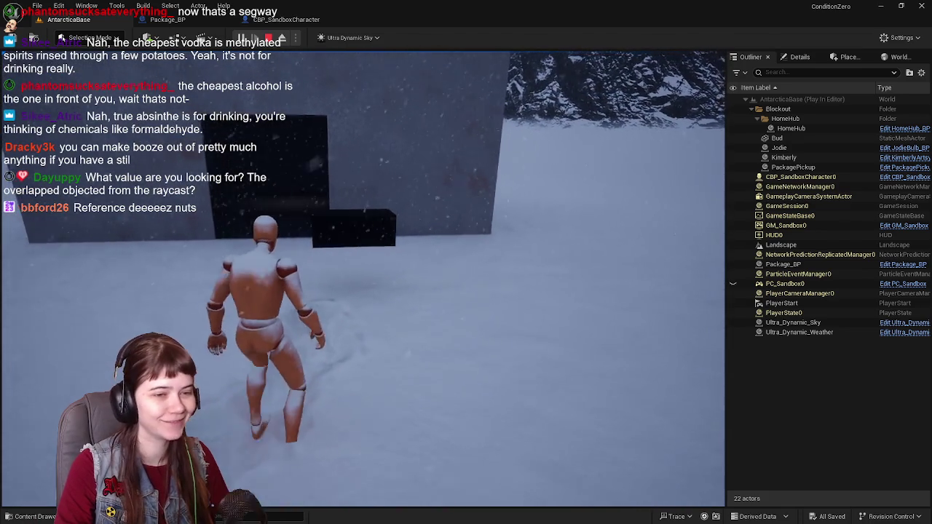
pyautogui.scroll(-1, 355, 194)
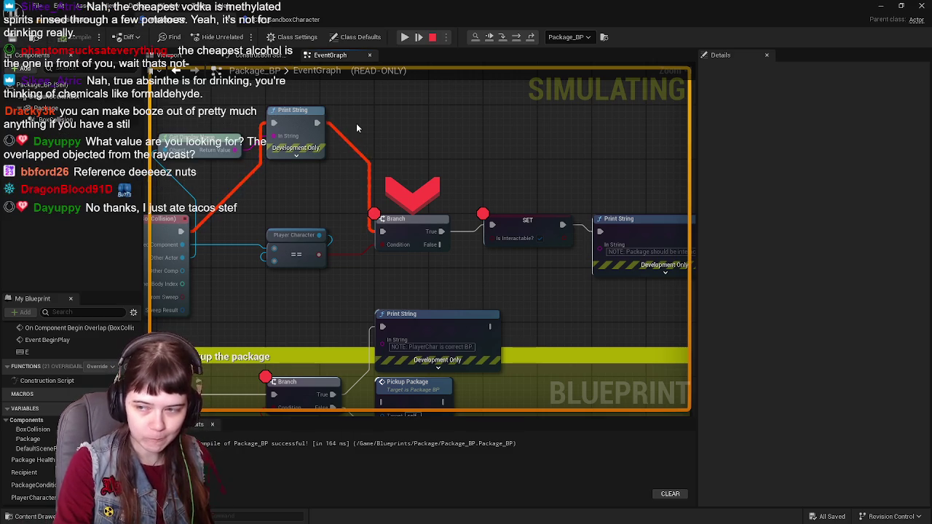
# Step: Stop the paused session, remove the Branch and SET breakpoints, and play the level again
pyautogui.click(175, 22)
pyautogui.click(175, 22)
pyautogui.click(432, 37)
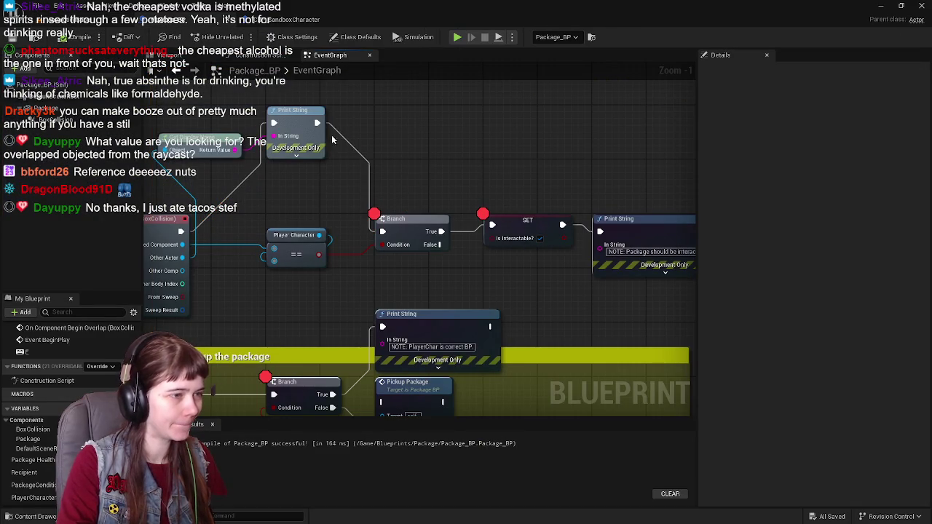
pyautogui.rightClick(405, 227)
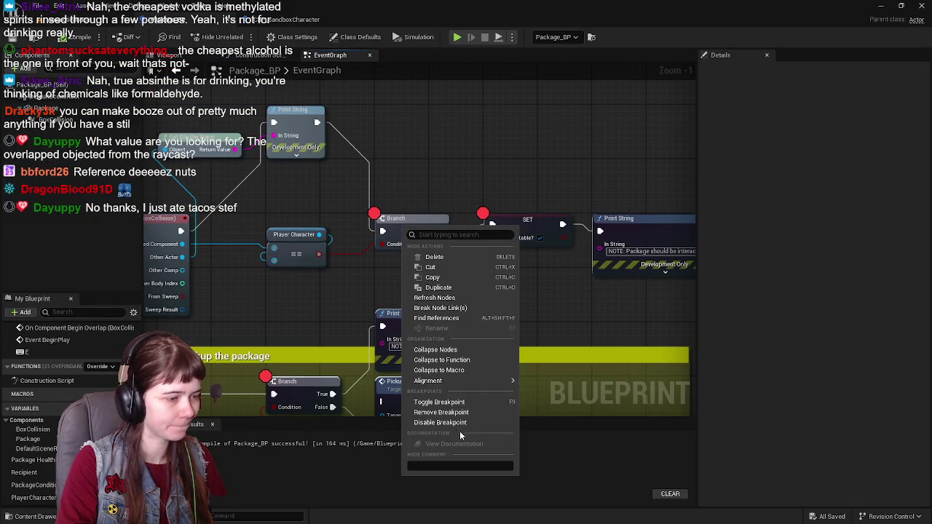
pyautogui.click(441, 412)
pyautogui.rightClick(527, 226)
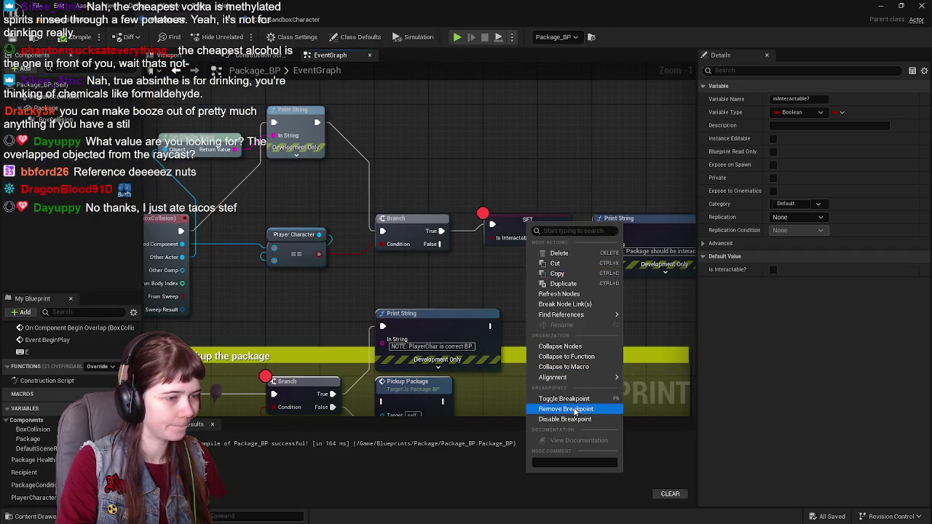
pyautogui.click(565, 409)
pyautogui.click(81, 23)
pyautogui.click(240, 37)
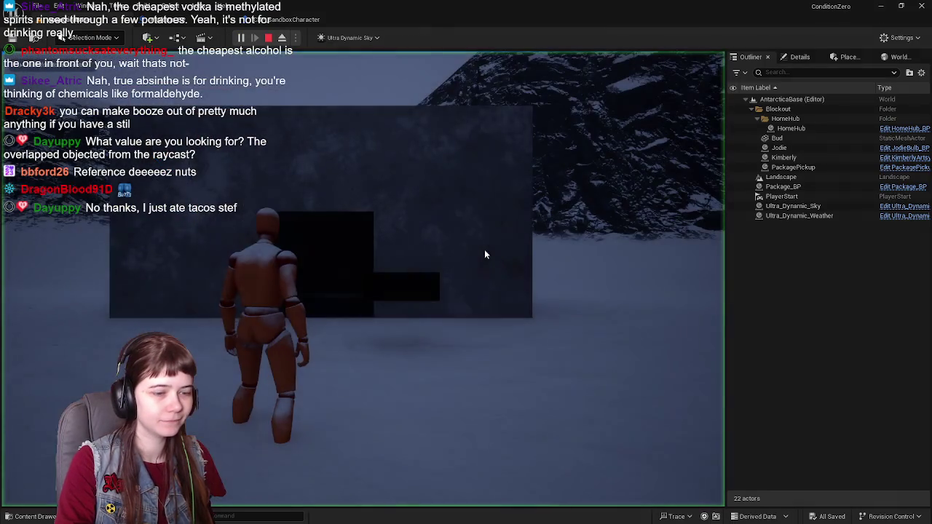
# Step: Walk toward the box, then stop the play test and return to the event graph
pyautogui.press('w')
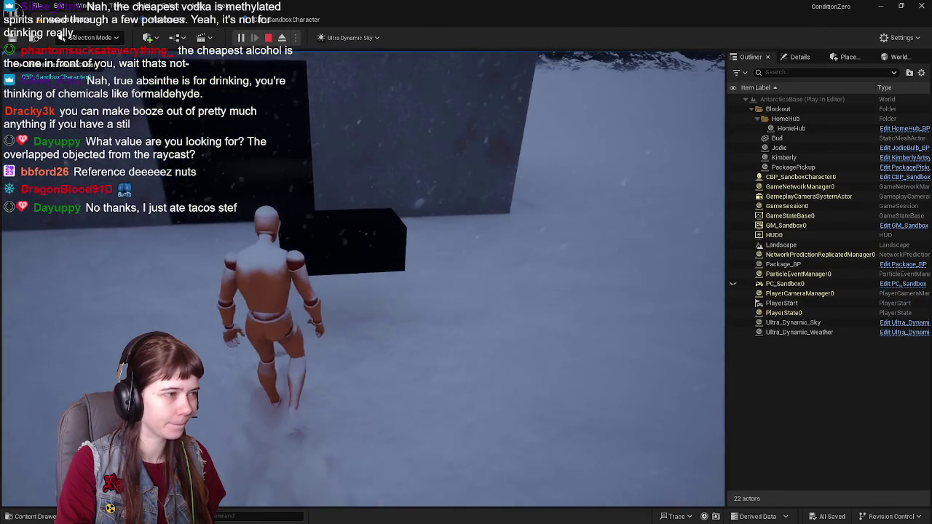
pyautogui.press('Escape')
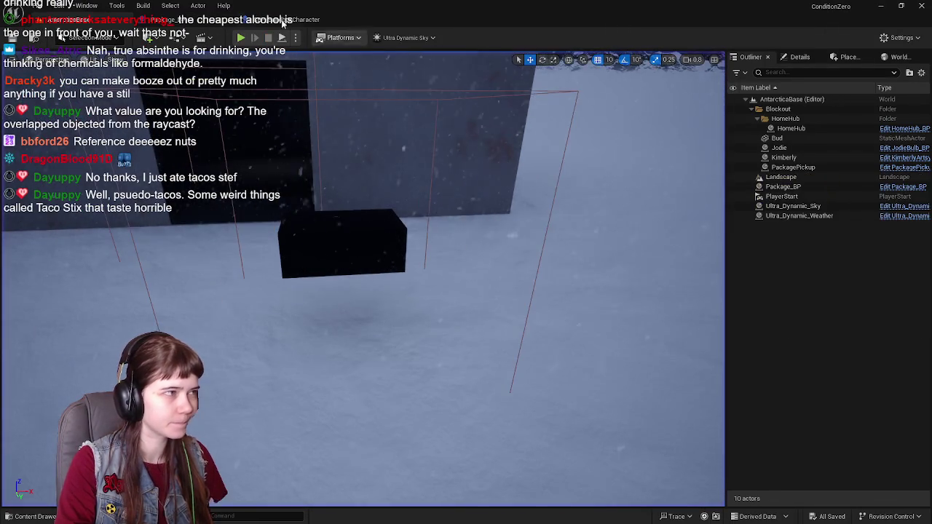
pyautogui.moveTo(413, 185)
pyautogui.mouseDown()
pyautogui.moveTo(564, 174)
pyautogui.moveTo(399, 205)
pyautogui.moveTo(451, 216)
pyautogui.moveTo(472, 179)
pyautogui.moveTo(408, 187)
pyautogui.mouseUp()
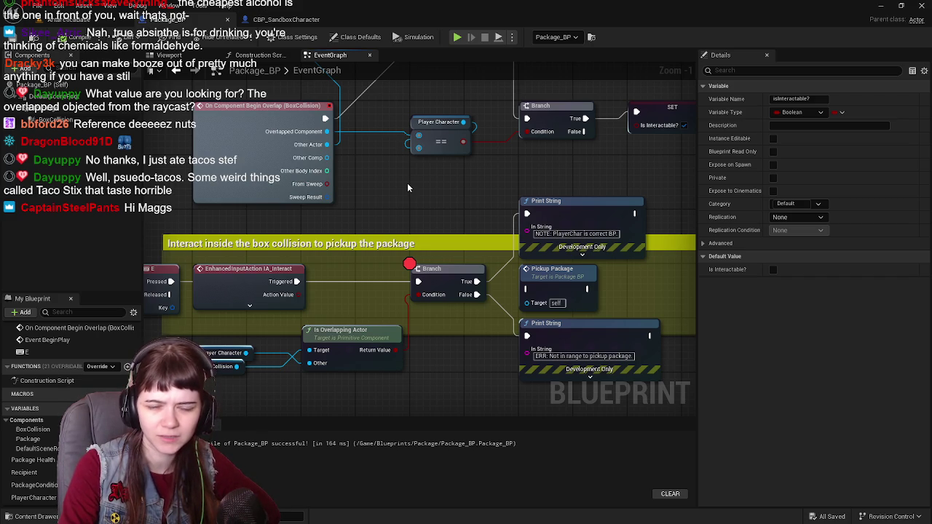
pyautogui.moveTo(408, 188)
pyautogui.mouseDown()
pyautogui.moveTo(420, 194)
pyautogui.moveTo(401, 200)
pyautogui.mouseUp()
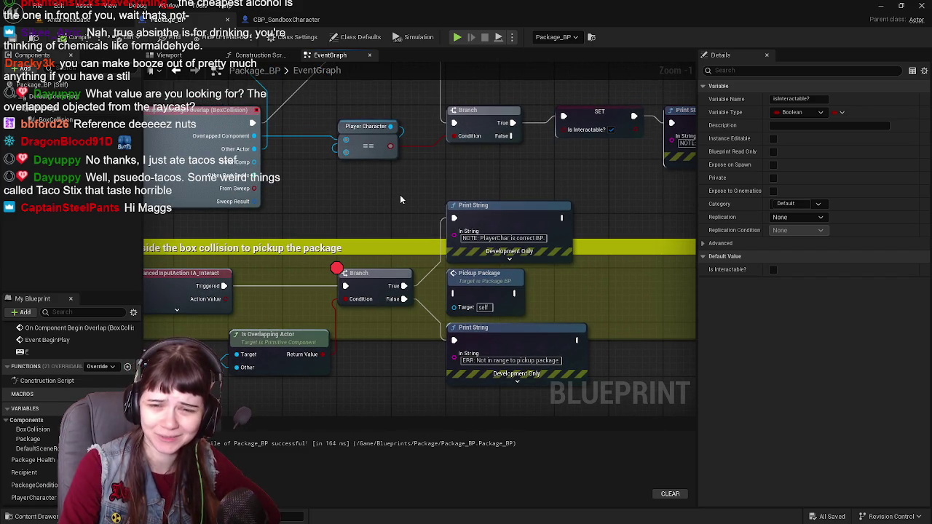
# Step: Pan across the overlap Branch, SET and following nodes in Package_BP
pyautogui.moveTo(402, 197)
pyautogui.mouseDown()
pyautogui.moveTo(422, 233)
pyautogui.moveTo(371, 265)
pyautogui.moveTo(406, 234)
pyautogui.moveTo(173, 82)
pyautogui.mouseUp()
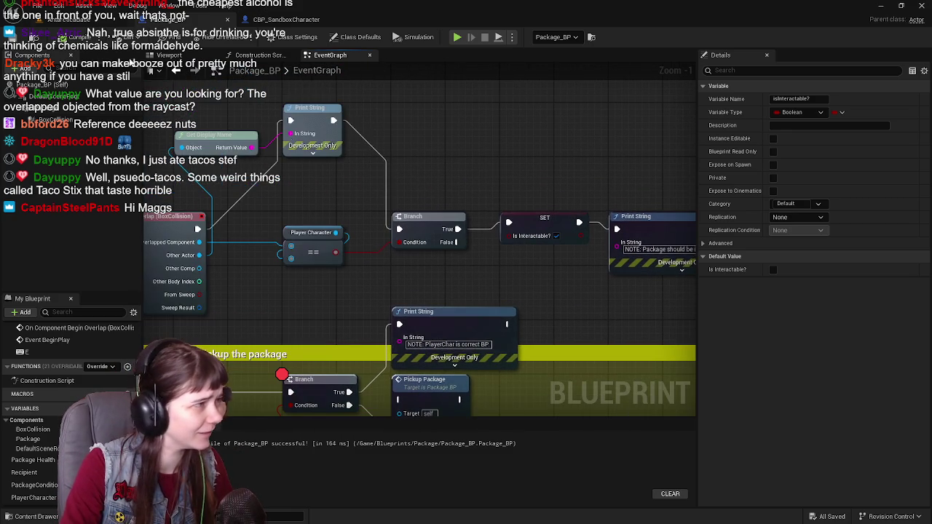
pyautogui.scroll(-1, 512, 152)
pyautogui.moveTo(512, 152)
pyautogui.mouseDown()
pyautogui.moveTo(553, 182)
pyautogui.moveTo(631, 155)
pyautogui.mouseUp()
pyautogui.scroll(2, 264, 260)
pyautogui.rightClick(264, 260)
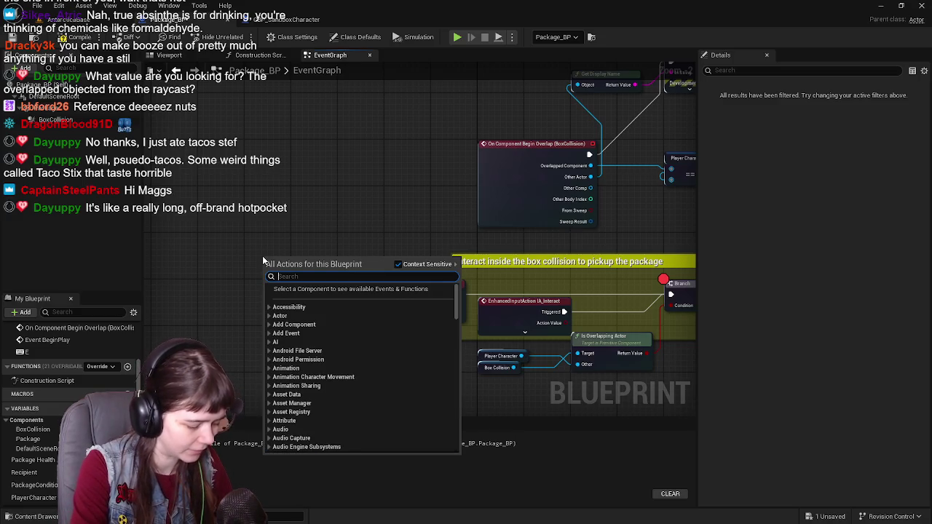
# Step: Search 'action' and place a Get IA_Interact node, then delete it
pyautogui.write('action')
pyautogui.scroll(10, 347, 316)
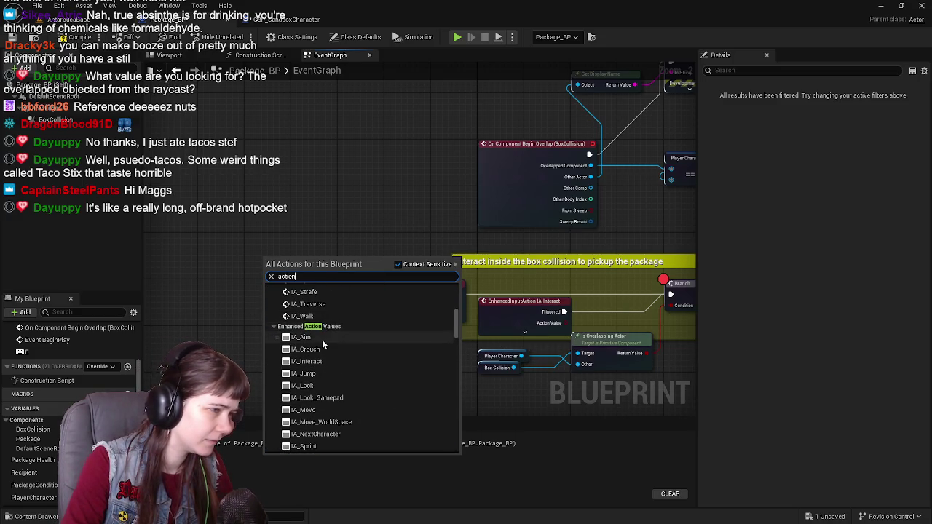
pyautogui.scroll(-1, 328, 346)
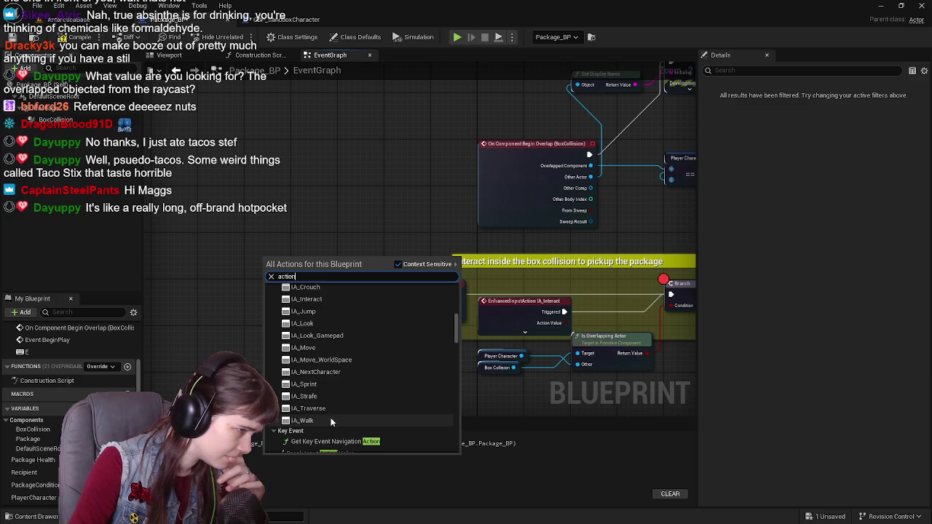
pyautogui.scroll(3, 330, 379)
pyautogui.scroll(4, 326, 329)
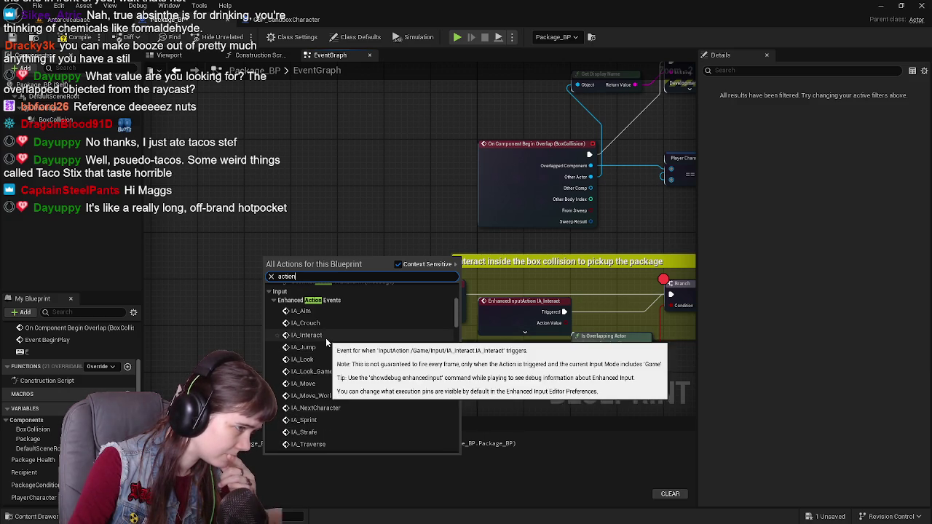
pyautogui.scroll(-8, 325, 339)
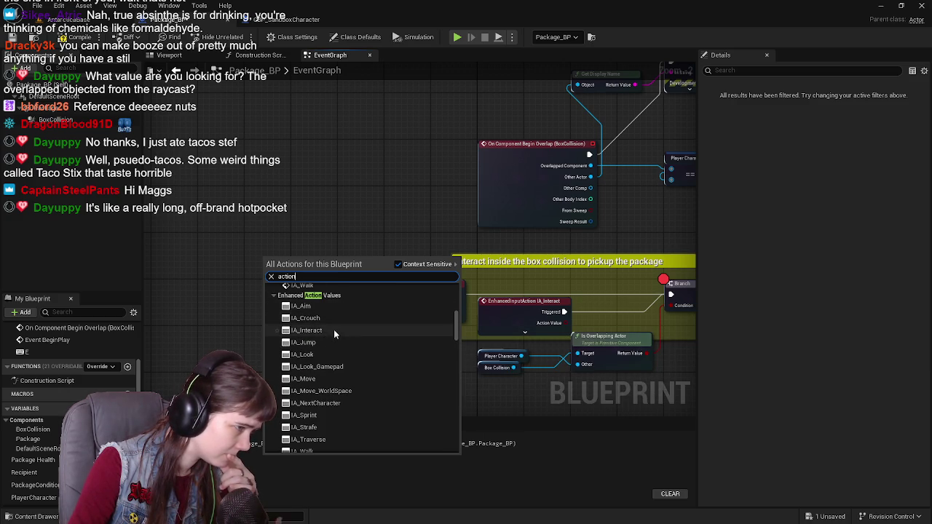
pyautogui.click(332, 330)
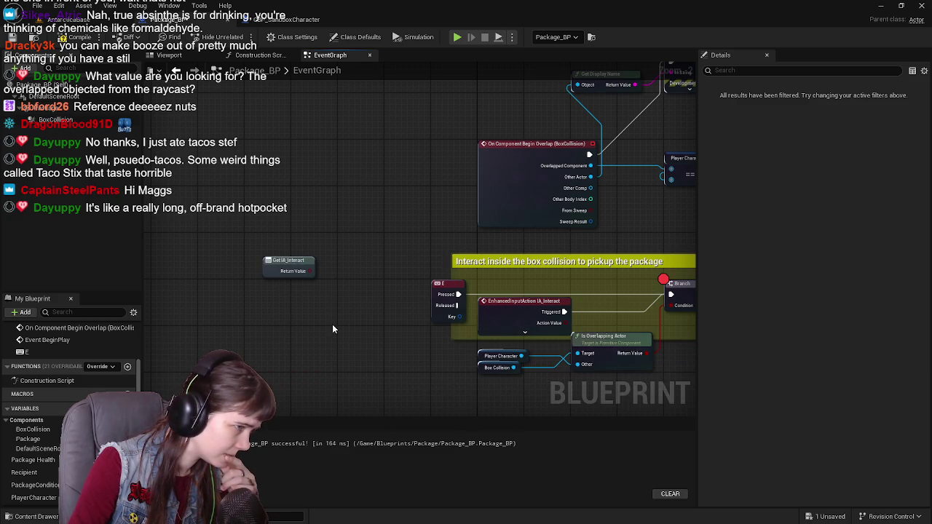
pyautogui.press('Delete')
# Step: Search 'action' again and add a Set Interaction Transform node to the graph
pyautogui.rightClick(269, 259)
pyautogui.write('action')
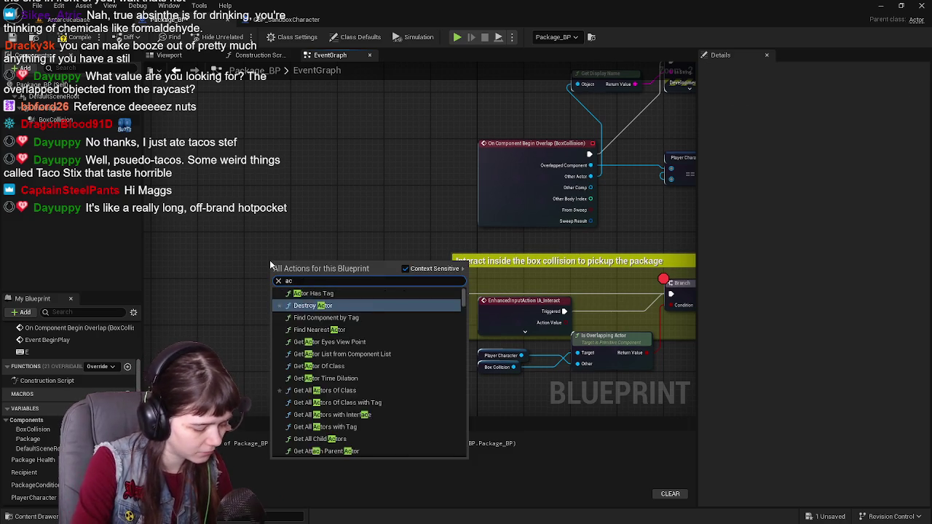
pyautogui.scroll(-10, 336, 375)
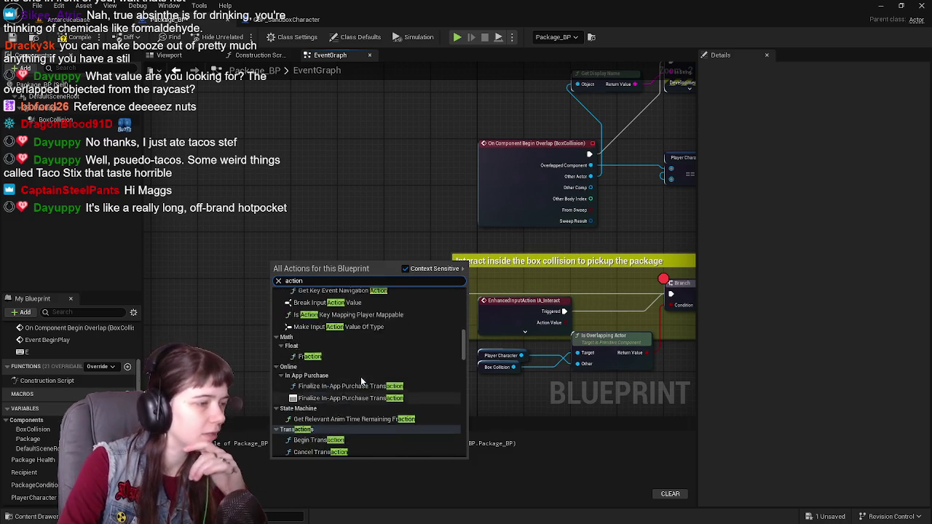
pyautogui.scroll(5, 343, 397)
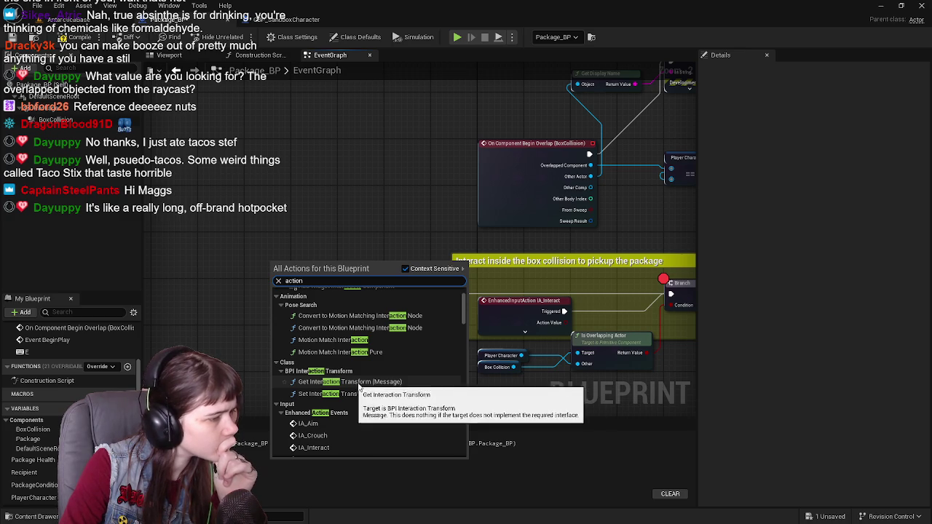
pyautogui.scroll(-5, 415, 384)
pyautogui.scroll(-10, 405, 414)
pyautogui.scroll(-10, 405, 411)
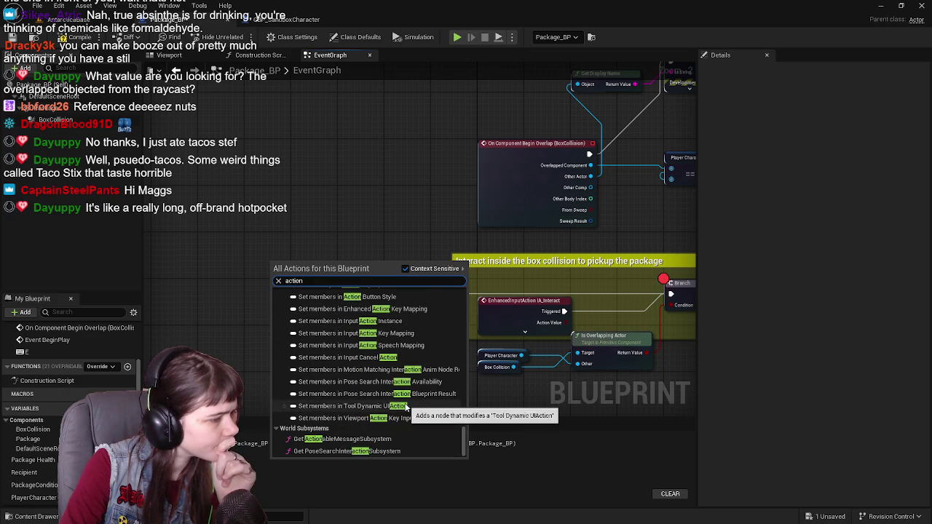
pyautogui.scroll(10, 405, 408)
pyautogui.scroll(8, 378, 384)
pyautogui.scroll(10, 379, 386)
pyautogui.scroll(10, 364, 389)
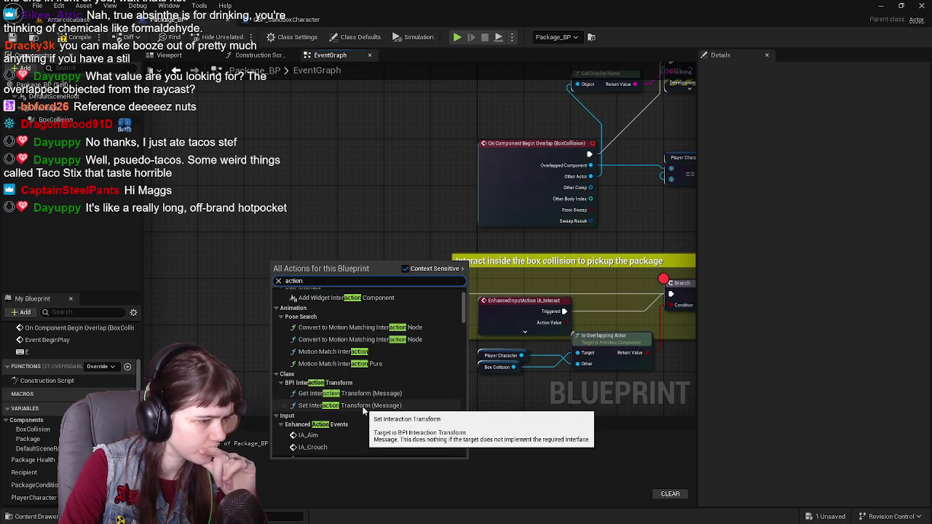
pyautogui.click(363, 406)
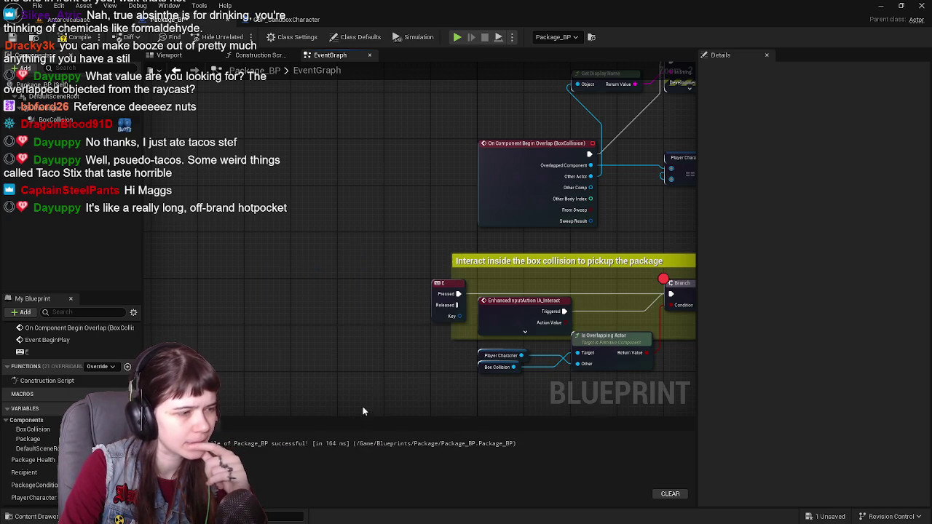
# Step: Delete the Set Interaction Transform node and bring the Branch and Print String nodes into view
pyautogui.scroll(2, 301, 281)
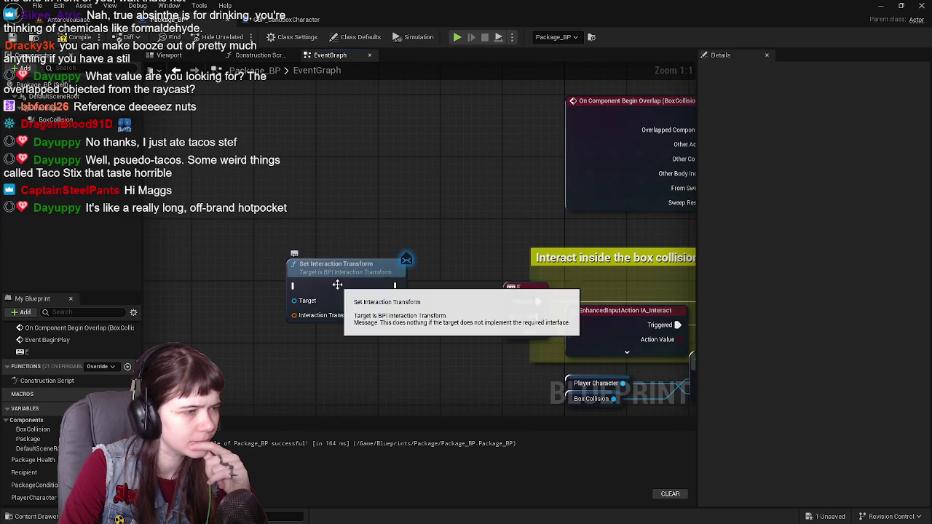
pyautogui.press('Delete')
pyautogui.scroll(-1, 337, 288)
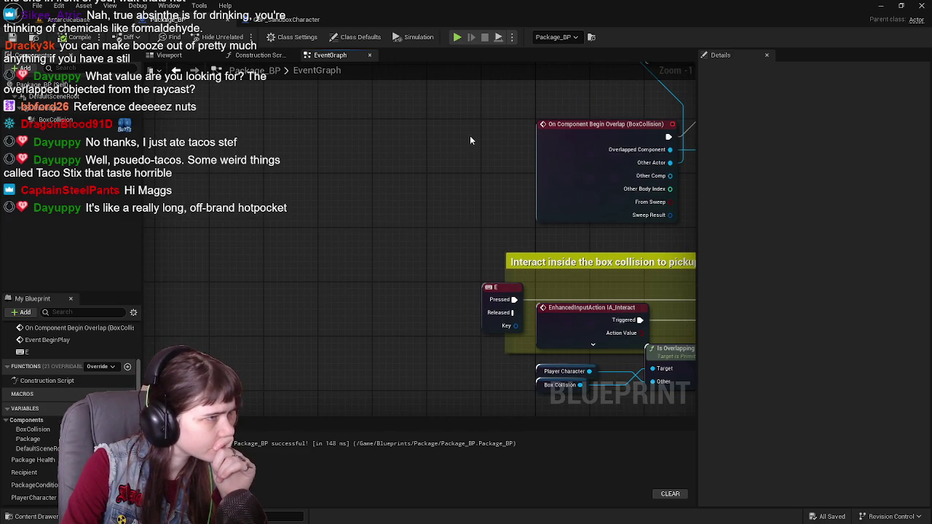
pyautogui.moveTo(468, 134); pyautogui.dragTo(229, 149)
pyautogui.scroll(-2, 229, 149)
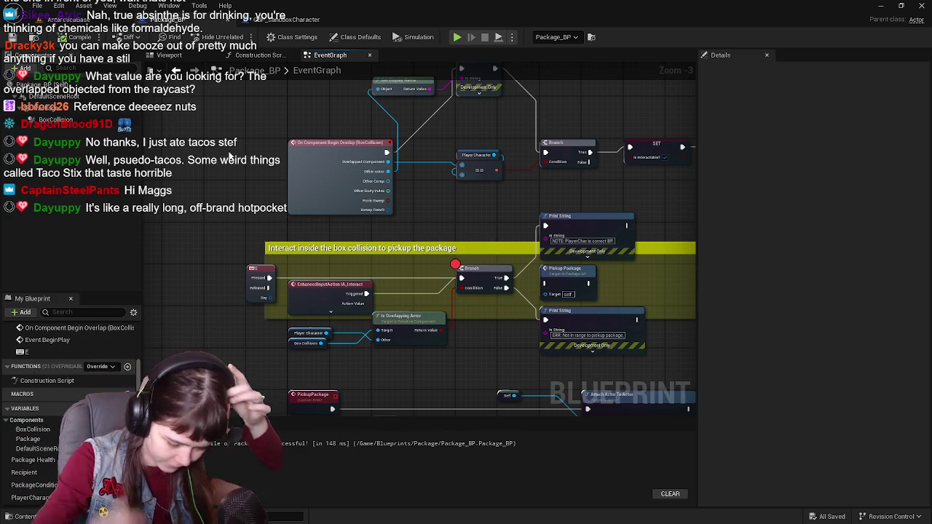
pyautogui.scroll(1, 412, 251)
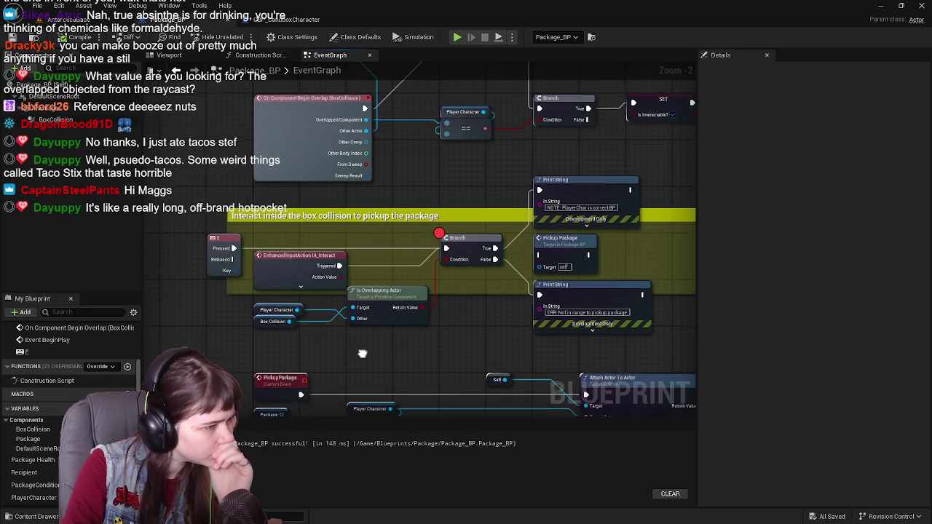
pyautogui.moveTo(363, 352); pyautogui.dragTo(343, 356)
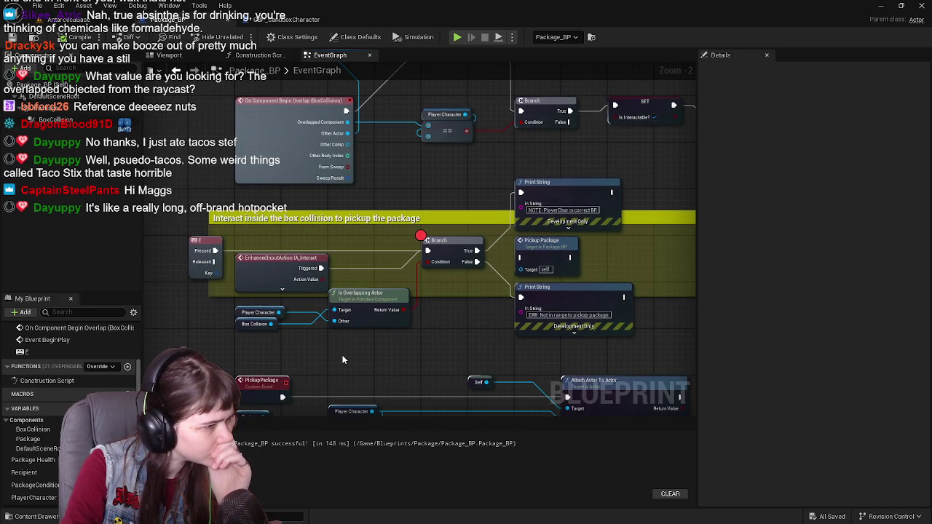
pyautogui.click(310, 335)
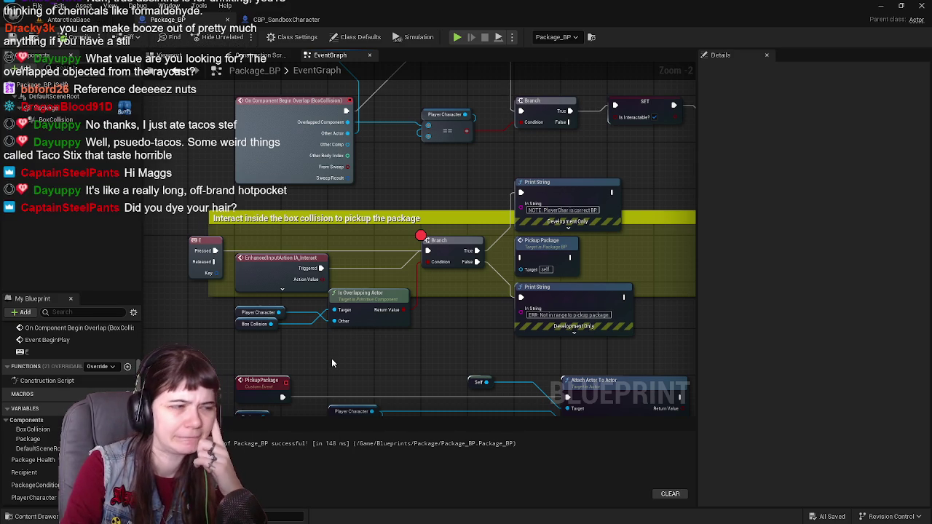
# Step: Move Pickup Package right and the 'PlayerChar is correct' print into the comment, then compile and save
pyautogui.moveTo(429, 340); pyautogui.dragTo(454, 335)
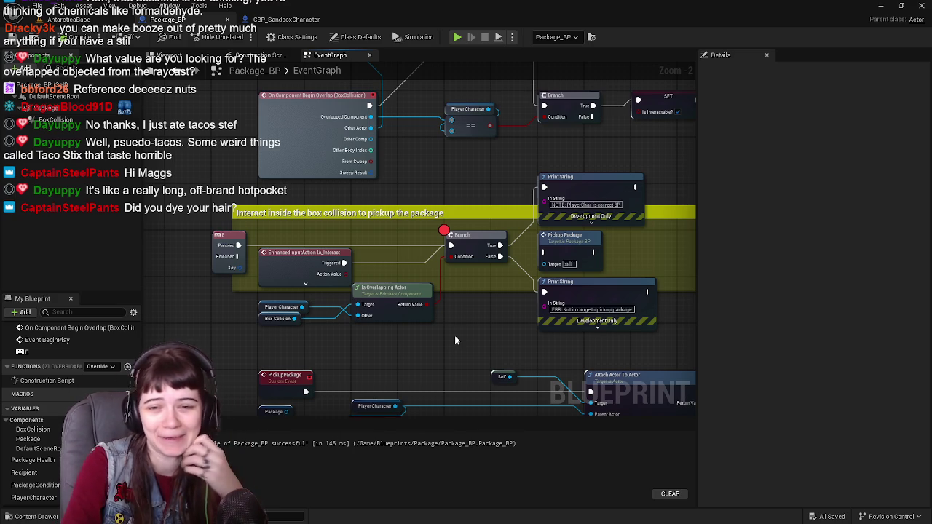
pyautogui.moveTo(502, 298)
pyautogui.mouseDown()
pyautogui.moveTo(396, 291)
pyautogui.moveTo(371, 310)
pyautogui.moveTo(475, 314)
pyautogui.mouseUp()
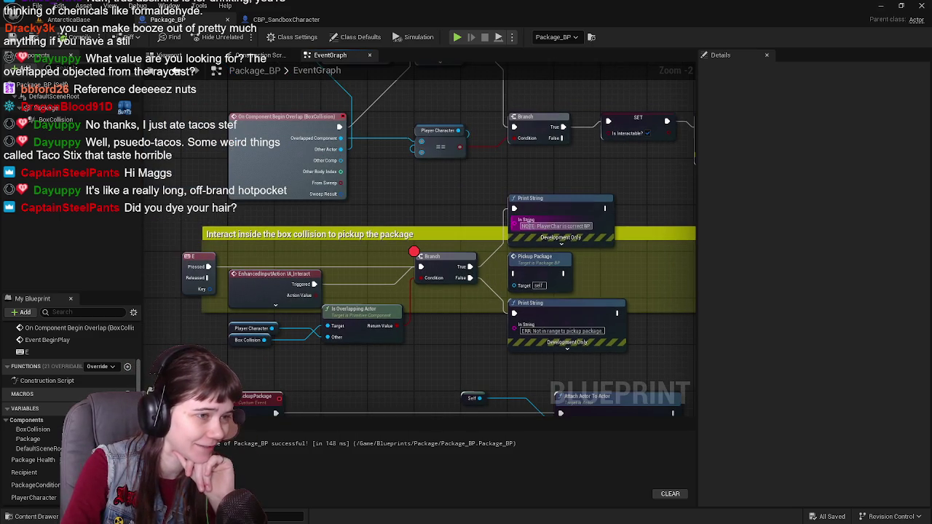
pyautogui.moveTo(534, 268)
pyautogui.mouseDown()
pyautogui.moveTo(366, 275)
pyautogui.moveTo(588, 269)
pyautogui.moveTo(555, 274)
pyautogui.mouseUp()
pyautogui.moveTo(394, 216); pyautogui.dragTo(390, 269)
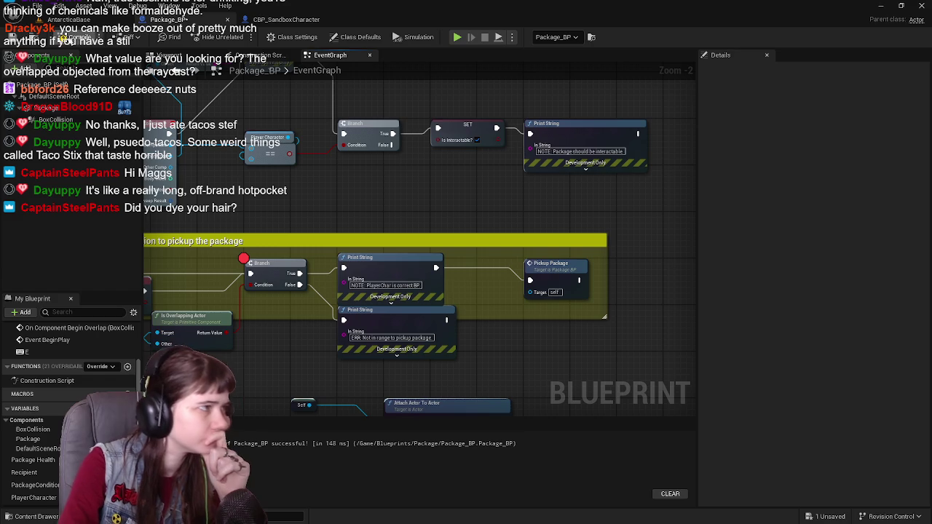
pyautogui.click(73, 37)
pyautogui.moveTo(257, 163); pyautogui.dragTo(370, 246)
pyautogui.rightClick(222, 215)
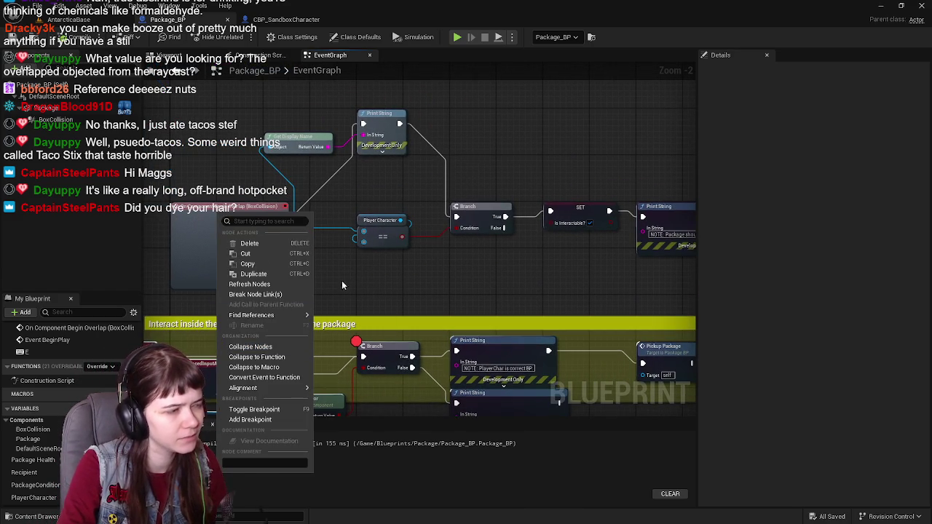
# Step: Add a breakpoint to the 'Package should be interactable' Print String
pyautogui.moveTo(430, 276); pyautogui.dragTo(304, 276)
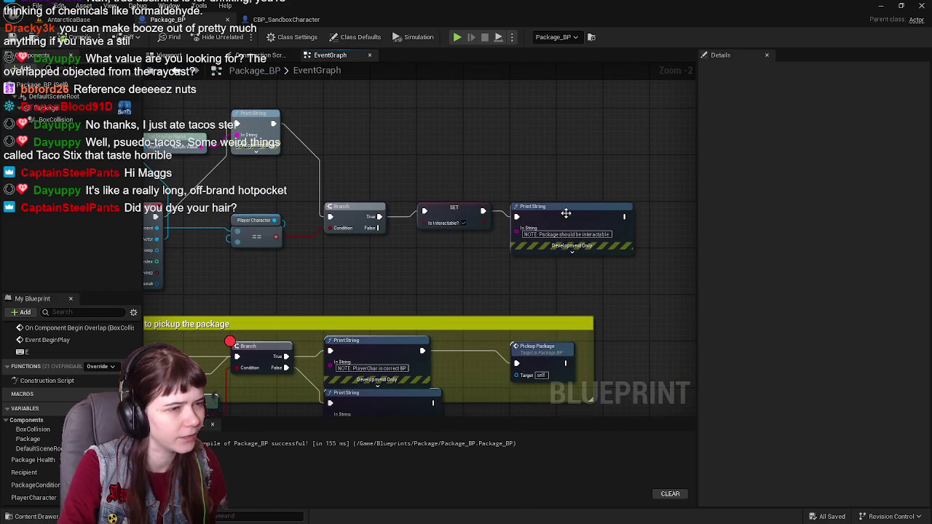
pyautogui.rightClick(566, 217)
pyautogui.moveTo(595, 320)
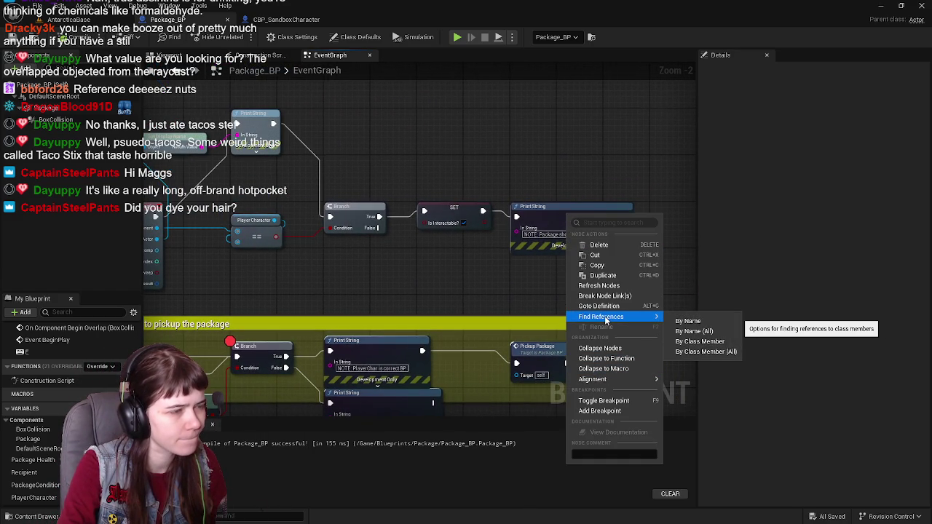
pyautogui.click(599, 410)
# Step: Play-test, walk the character forward to the box, then stop
pyautogui.hotkey('alt', 'p')
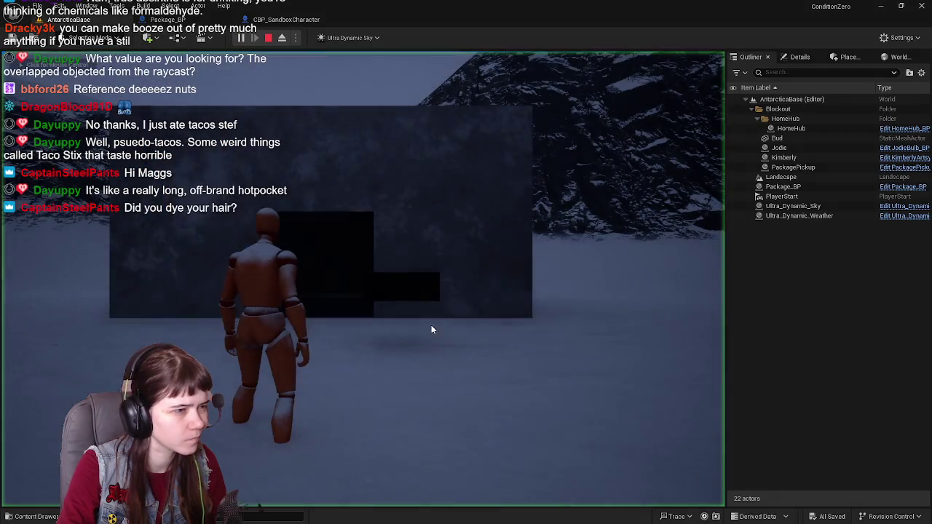
pyautogui.click(430, 330)
pyautogui.press('w')
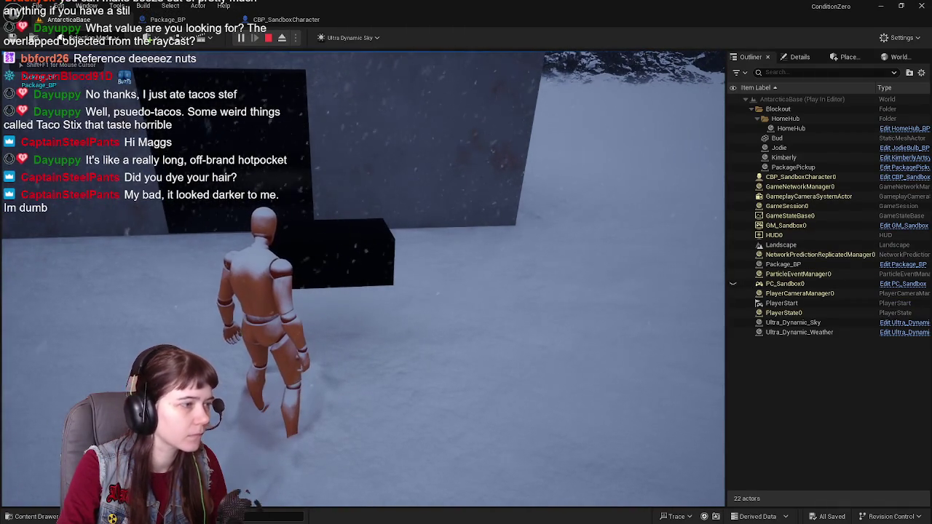
pyautogui.press('Escape')
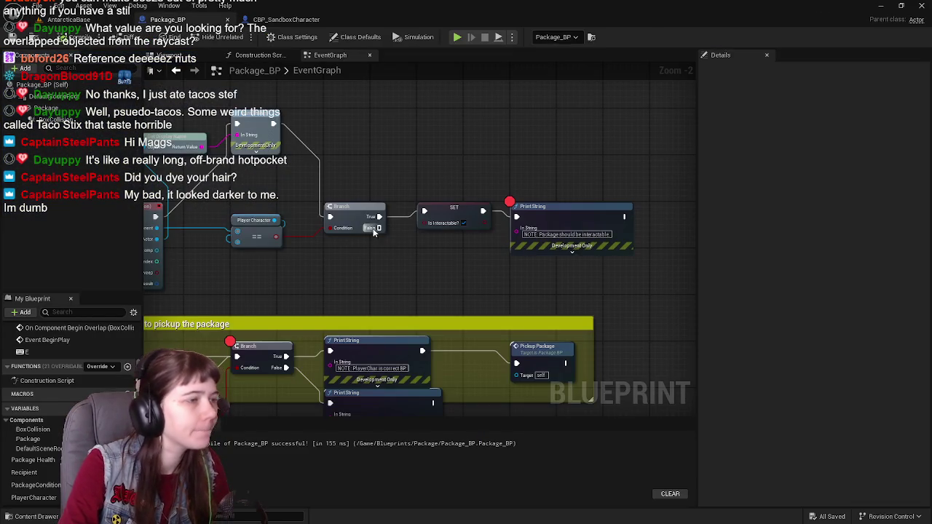
# Step: Pull a connection from the == node's output, then cancel it
pyautogui.moveTo(374, 232)
pyautogui.mouseDown()
pyautogui.moveTo(488, 233)
pyautogui.moveTo(425, 264)
pyautogui.mouseUp()
pyautogui.scroll(1, 402, 284)
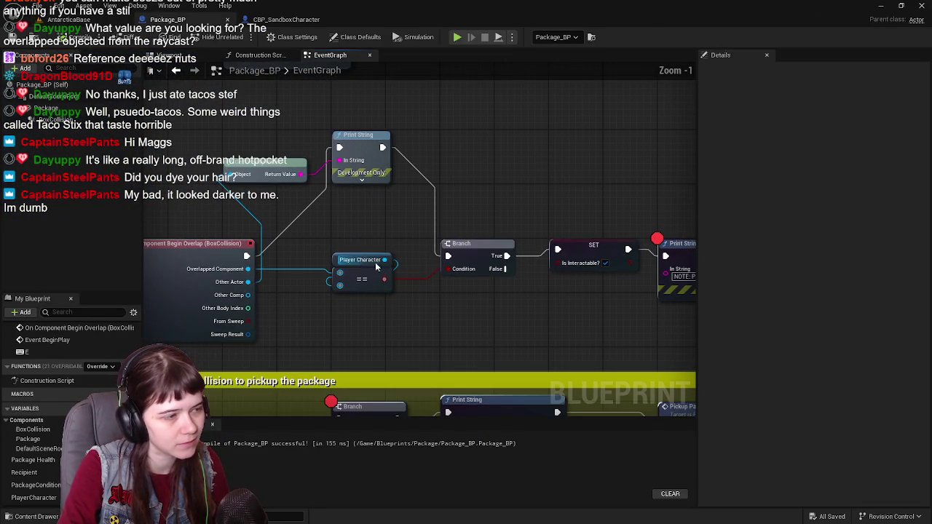
pyautogui.moveTo(331, 261)
pyautogui.mouseDown()
pyautogui.moveTo(309, 265)
pyautogui.moveTo(291, 294)
pyautogui.mouseUp()
pyautogui.moveTo(344, 312); pyautogui.dragTo(428, 202)
pyautogui.press('Escape')
# Step: Add a 'Hello' Print String on the Branch's False output, compile and save, then play
pyautogui.moveTo(466, 235); pyautogui.dragTo(399, 203)
pyautogui.moveTo(401, 276); pyautogui.dragTo(437, 318)
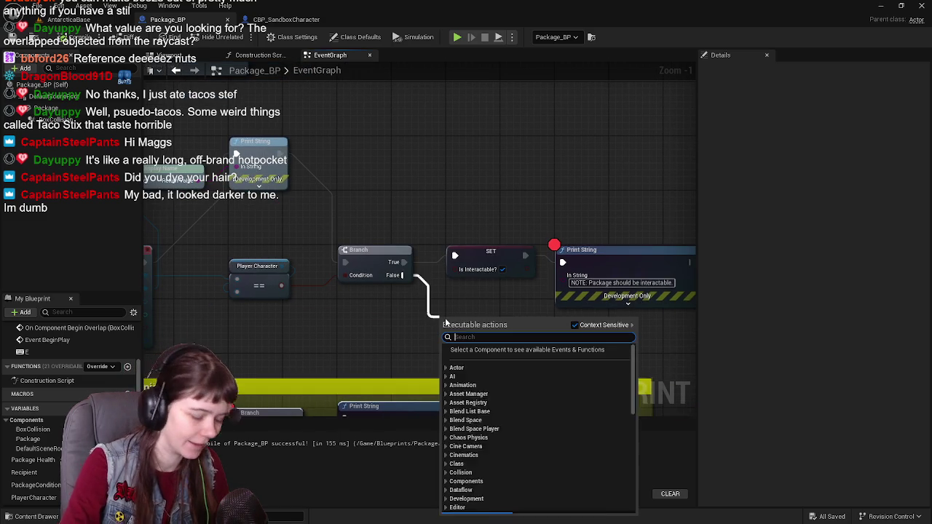
pyautogui.write('print')
pyautogui.press('Return')
pyautogui.moveTo(482, 326)
pyautogui.mouseDown()
pyautogui.moveTo(582, 296)
pyautogui.moveTo(551, 301)
pyautogui.moveTo(551, 294)
pyautogui.mouseUp()
pyautogui.click(33, 37)
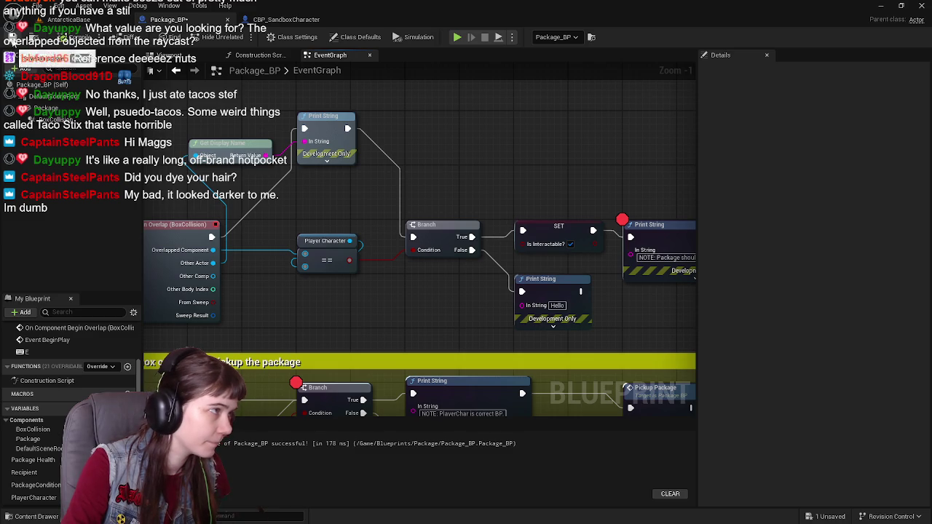
pyautogui.click(457, 37)
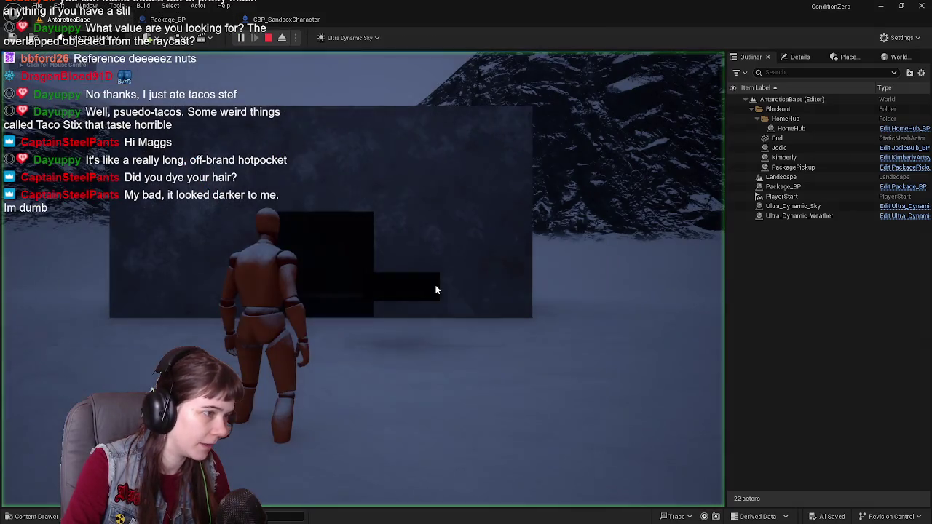
# Step: Stop the play test and delete the Hello Print String from the Branch's False path
pyautogui.click(435, 289)
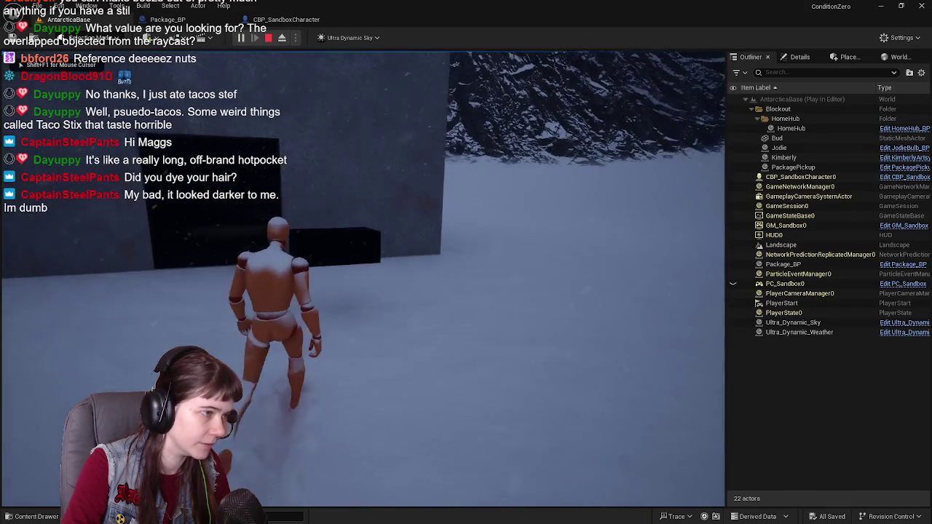
pyautogui.press('Escape')
pyautogui.click(174, 19)
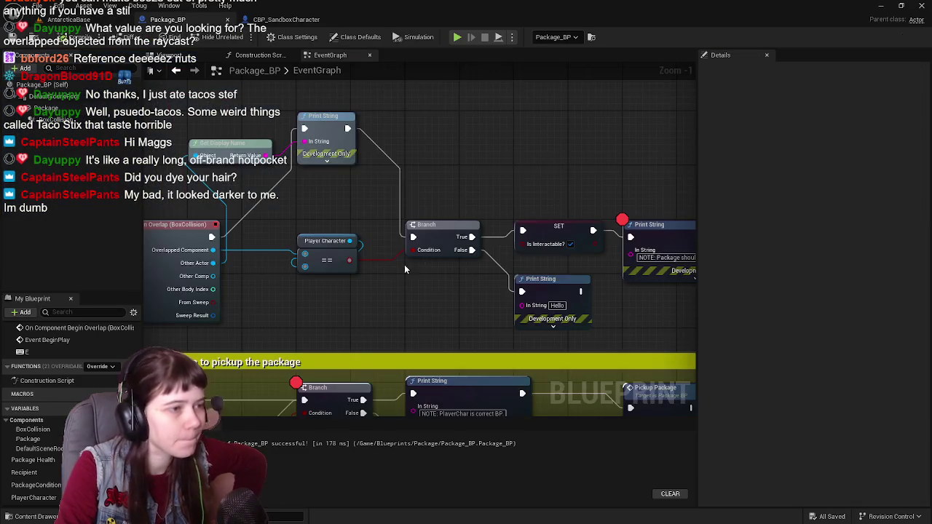
pyautogui.click(631, 282)
pyautogui.press('Delete')
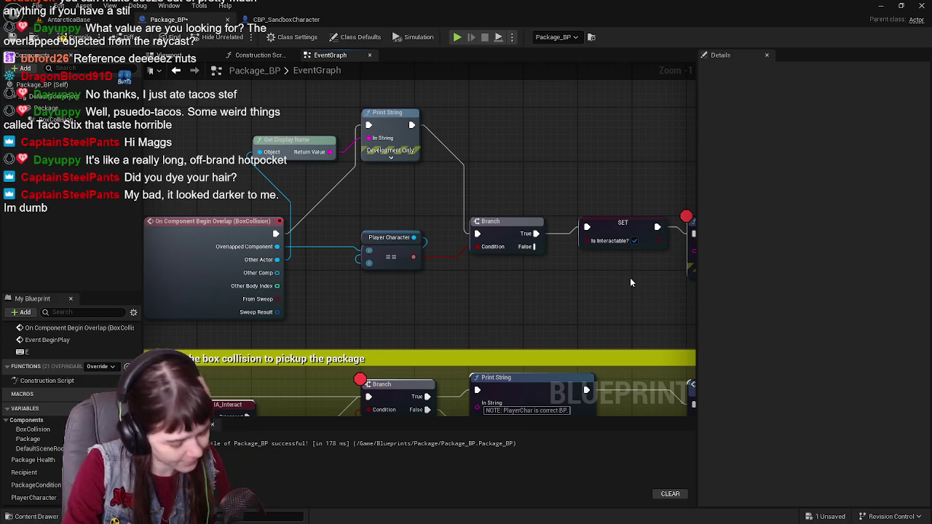
# Step: Save Package_BP with Ctrl+S
pyautogui.moveTo(397, 258); pyautogui.dragTo(348, 257)
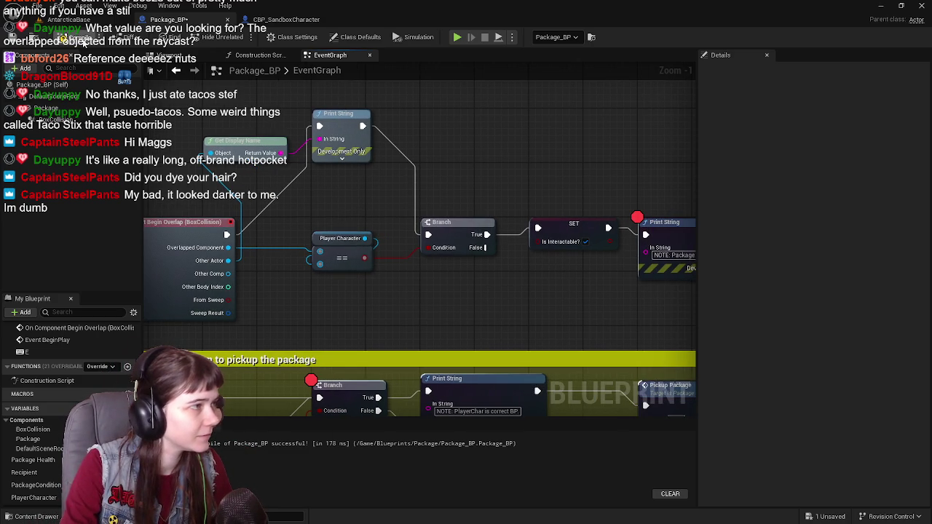
pyautogui.hotkey('ctrl', 's')
pyautogui.moveTo(431, 248)
pyautogui.mouseDown()
pyautogui.moveTo(556, 238)
pyautogui.moveTo(484, 235)
pyautogui.mouseUp()
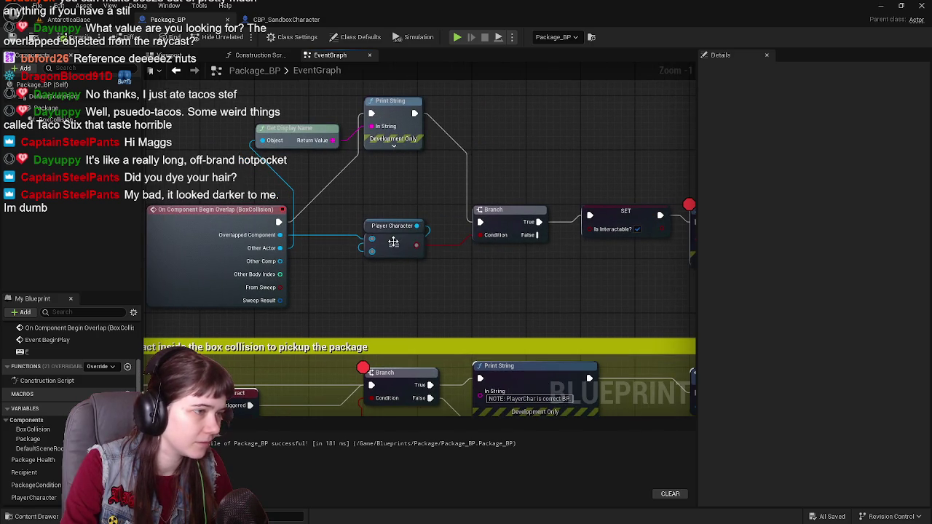
pyautogui.scroll(-1, 389, 251)
pyautogui.scroll(1, 384, 267)
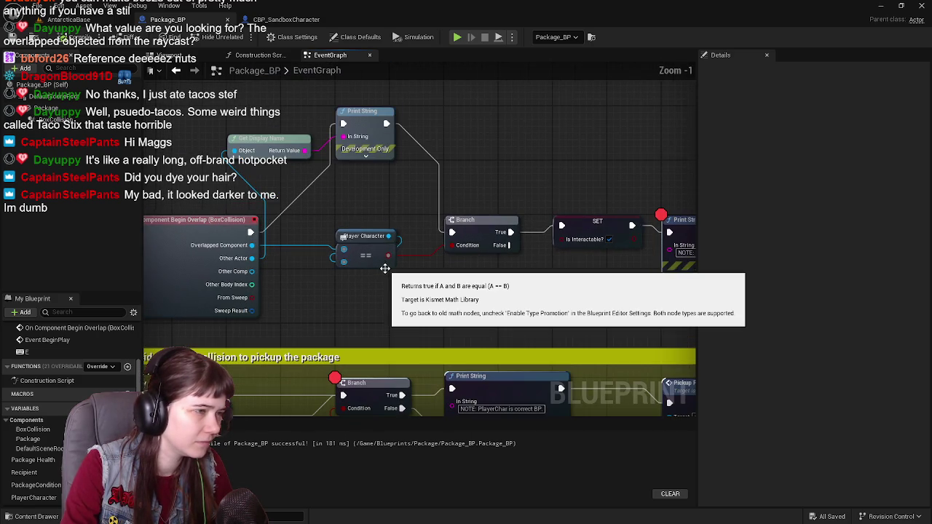
# Step: Lower the Branch, Player Character and == nodes, wire Begin Overlap to SET, and compile
pyautogui.moveTo(482, 226); pyautogui.dragTo(487, 282)
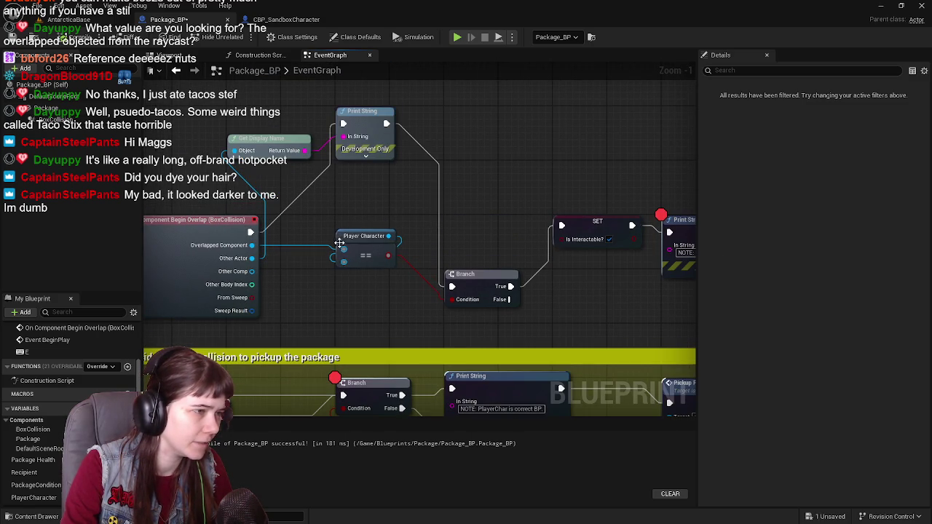
pyautogui.moveTo(343, 235); pyautogui.dragTo(345, 275)
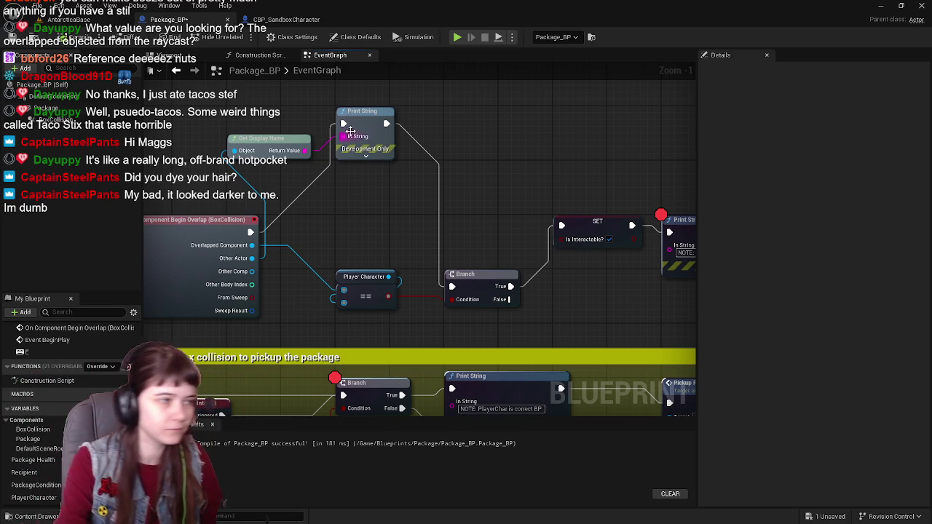
pyautogui.moveTo(366, 299)
pyautogui.mouseDown()
pyautogui.moveTo(366, 278)
pyautogui.moveTo(368, 285)
pyautogui.mouseUp()
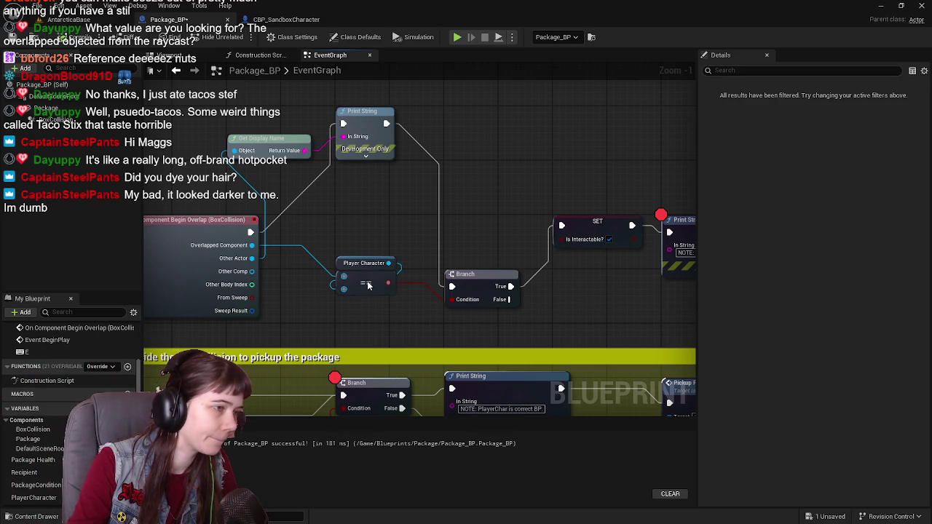
pyautogui.click(335, 214)
pyautogui.moveTo(250, 232)
pyautogui.mouseDown()
pyautogui.moveTo(561, 225)
pyautogui.moveTo(335, 214)
pyautogui.moveTo(380, 194)
pyautogui.mouseUp()
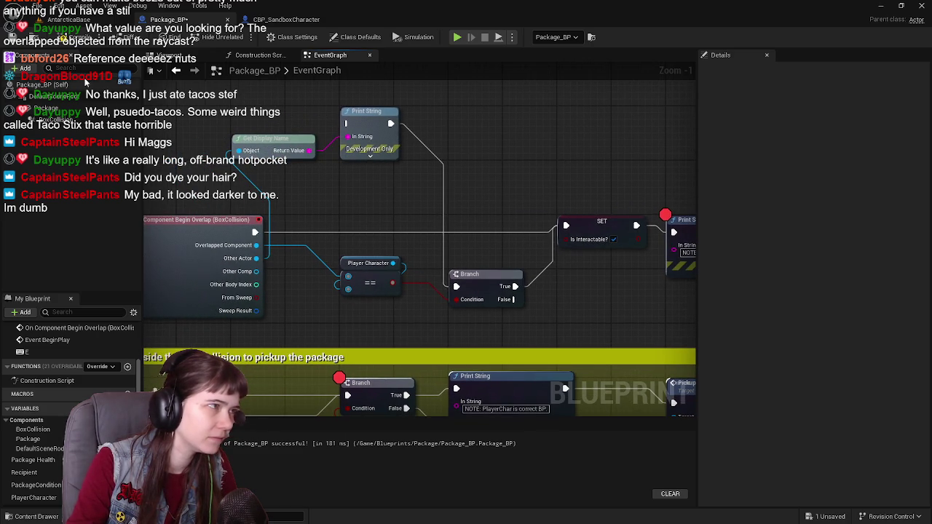
pyautogui.click(35, 36)
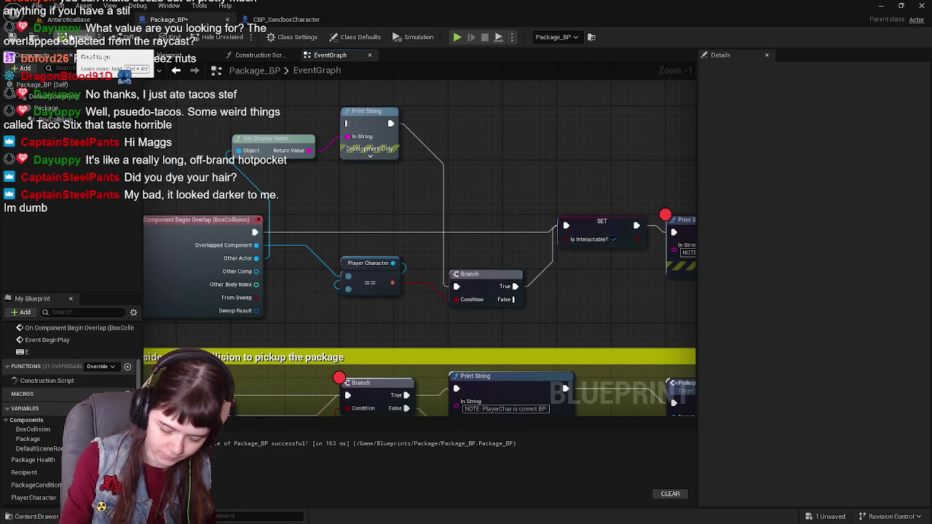
# Step: Select the top group of event graph nodes and move them upward to make room
pyautogui.scroll(-4, 305, 149)
pyautogui.scroll(2, 306, 148)
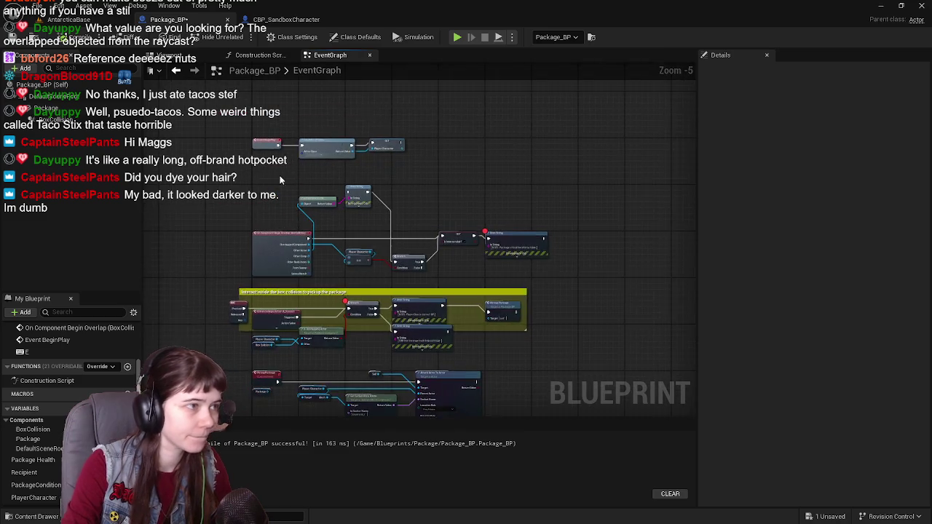
pyautogui.moveTo(201, 106)
pyautogui.mouseDown()
pyautogui.moveTo(631, 340)
pyautogui.moveTo(588, 339)
pyautogui.moveTo(563, 351)
pyautogui.mouseUp()
pyautogui.moveTo(87, 277); pyautogui.dragTo(297, 289)
pyautogui.moveTo(249, 324); pyautogui.dragTo(246, 196)
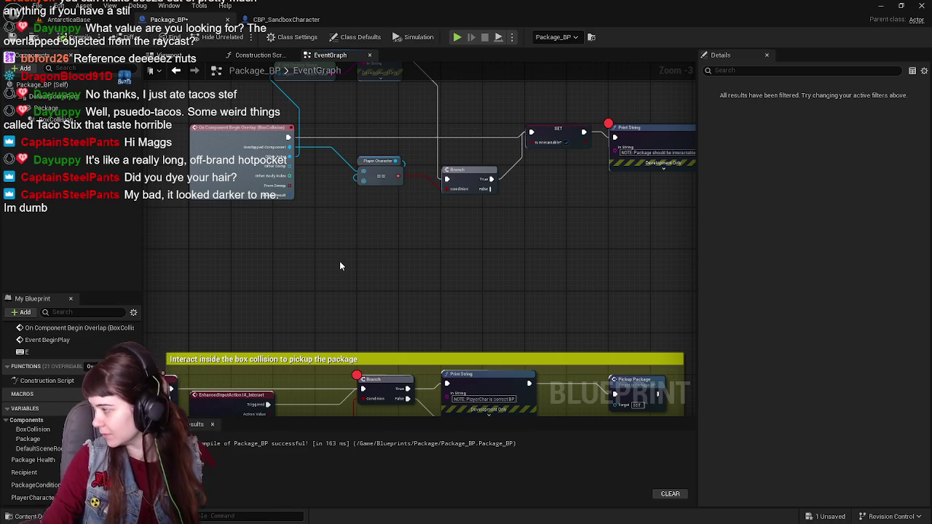
pyautogui.click(189, 262)
# Step: Add a BoxCollision On Component End Overlap event and place it below Begin Overlap
pyautogui.click(80, 122)
pyautogui.scroll(-15, 775, 378)
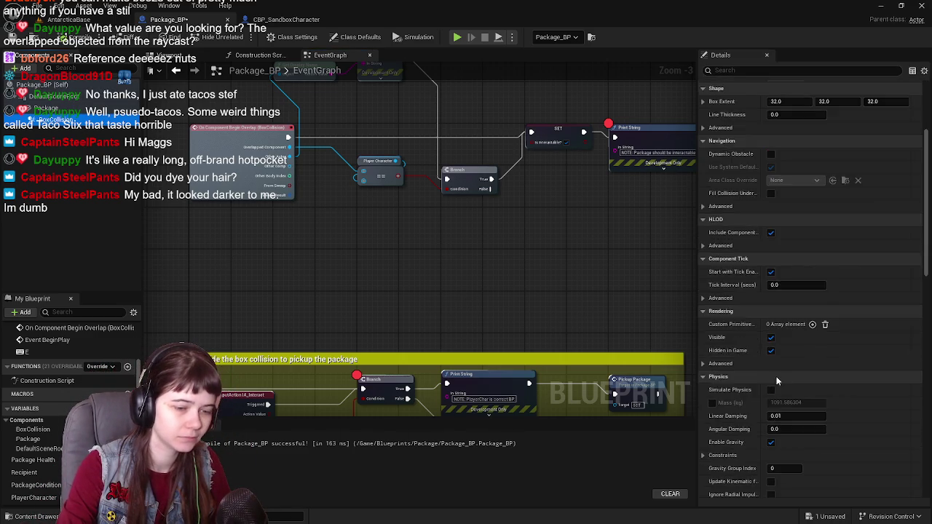
pyautogui.scroll(-5, 772, 367)
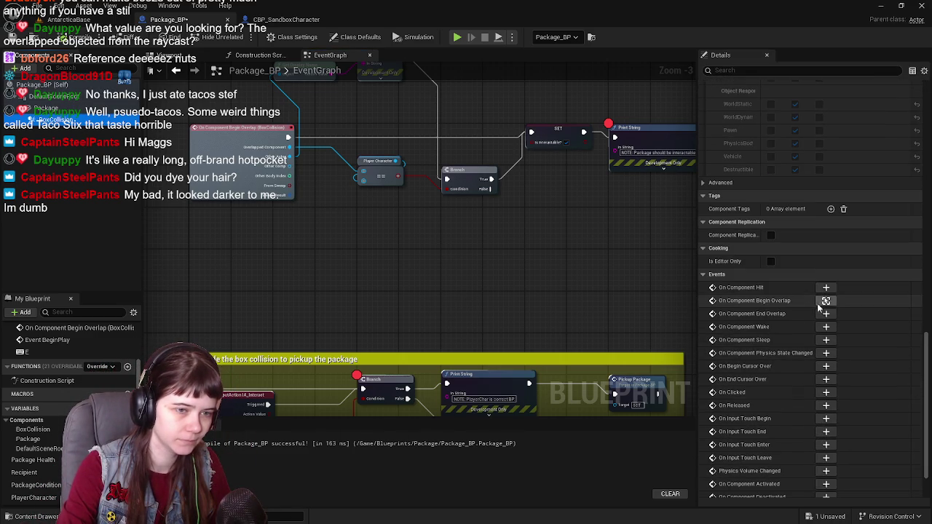
pyautogui.click(825, 314)
pyautogui.scroll(-3, 413, 335)
pyautogui.moveTo(378, 386)
pyautogui.mouseDown()
pyautogui.moveTo(355, 183)
pyautogui.moveTo(422, 149)
pyautogui.moveTo(353, 211)
pyautogui.moveTo(344, 207)
pyautogui.moveTo(343, 283)
pyautogui.mouseUp()
pyautogui.scroll(5, 355, 183)
pyautogui.scroll(-3, 423, 150)
pyautogui.scroll(2, 349, 291)
pyautogui.scroll(1, 311, 308)
pyautogui.moveTo(447, 270)
pyautogui.mouseDown()
pyautogui.moveTo(303, 271)
pyautogui.moveTo(316, 264)
pyautogui.moveTo(307, 261)
pyautogui.mouseUp()
# Step: Duplicate the SET Is Interactable node for End Overlap with Is Interactable false, then compile and save
pyautogui.click(608, 153)
pyautogui.hotkey('ctrl', 'c')
pyautogui.hotkey('ctrl', 'v')
pyautogui.click(355, 276)
pyautogui.click(73, 42)
pyautogui.click(11, 38)
pyautogui.scroll(-1, 384, 314)
pyautogui.moveTo(353, 263)
pyautogui.mouseDown()
pyautogui.moveTo(406, 265)
pyautogui.moveTo(403, 282)
pyautogui.mouseUp()
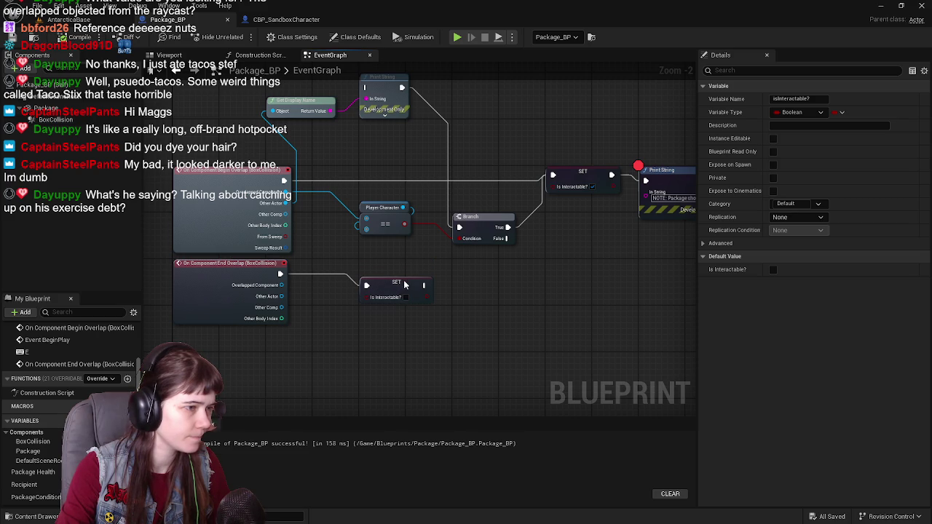
pyautogui.moveTo(687, 186); pyautogui.dragTo(549, 213)
pyautogui.click(338, 310)
pyautogui.moveTo(338, 310)
pyautogui.mouseDown()
pyautogui.moveTo(472, 287)
pyautogui.moveTo(491, 261)
pyautogui.moveTo(497, 268)
pyautogui.mouseUp()
# Step: Wire a copied Print String after it reading 'NOTE: Package should no longer be interactable.', then save all
pyautogui.hotkey('ctrl', 'v')
pyautogui.scroll(1, 468, 298)
pyautogui.moveTo(415, 277); pyautogui.dragTo(454, 264)
pyautogui.click(528, 283)
pyautogui.click(527, 296)
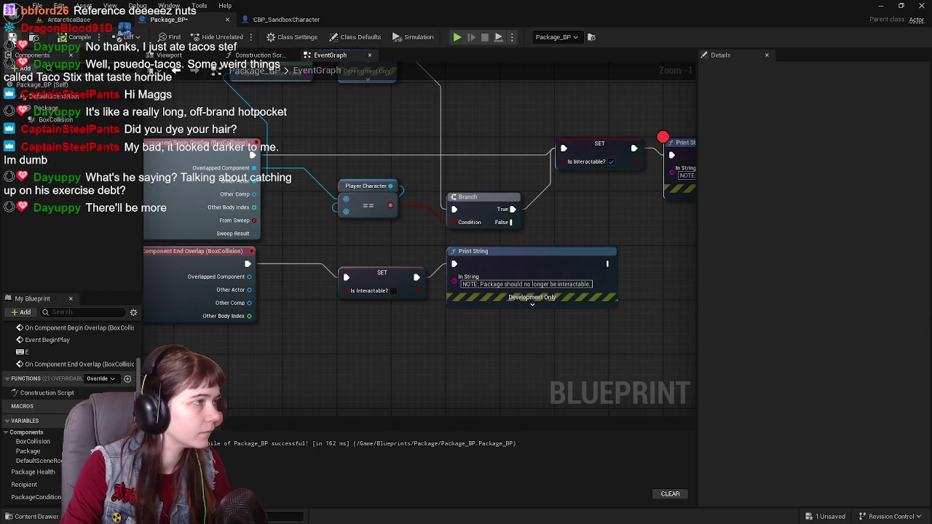
pyautogui.click(68, 19)
pyautogui.hotkey('ctrl', 's')
# Step: Disable and remove the breakpoint on the Is Interactable Print String node, then stop playing
pyautogui.click(240, 37)
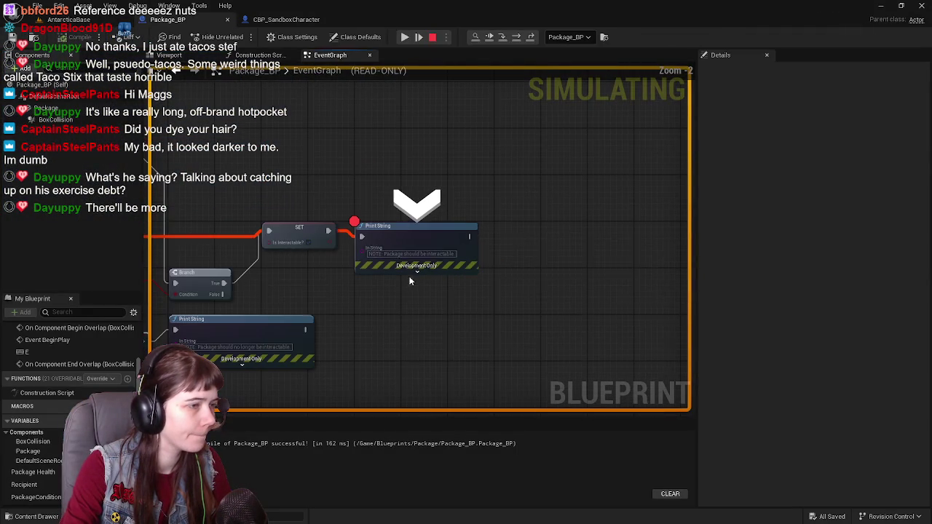
pyautogui.rightClick(409, 281)
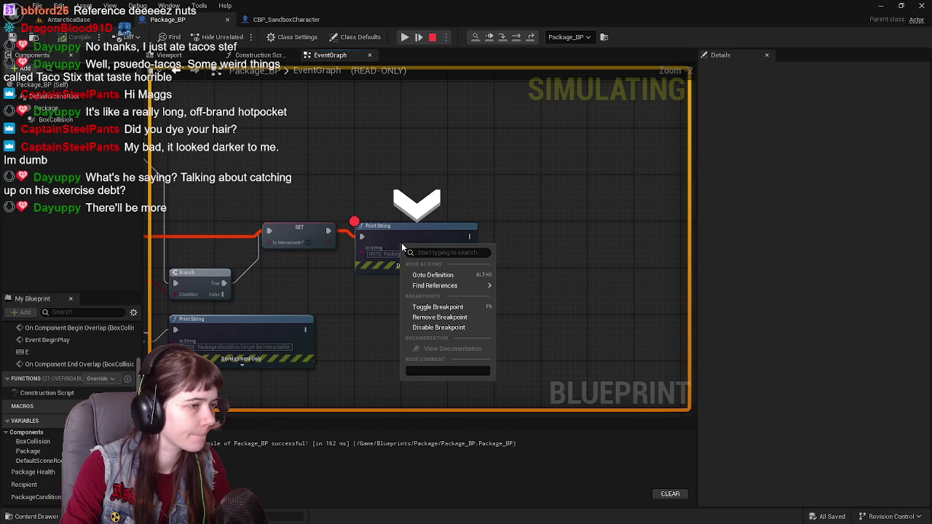
pyautogui.click(444, 329)
pyautogui.rightClick(398, 238)
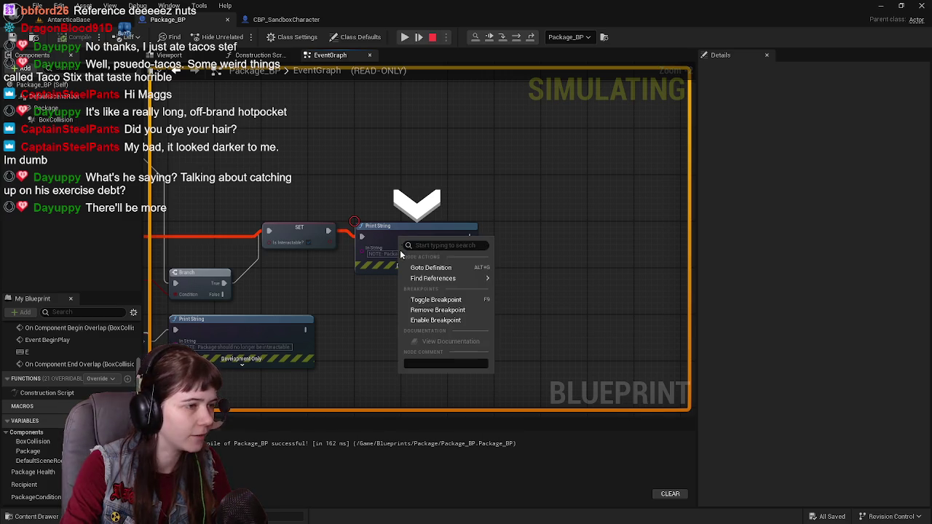
pyautogui.click(443, 311)
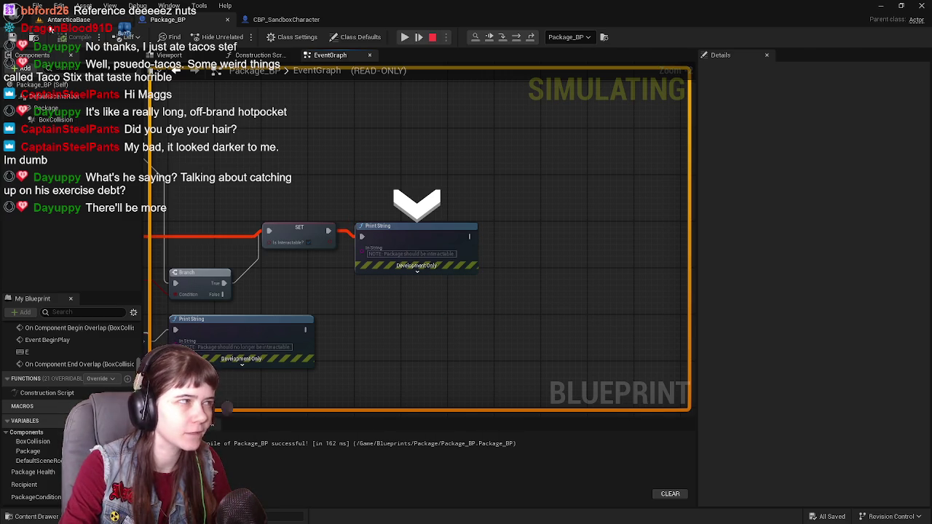
pyautogui.click(69, 19)
pyautogui.click(268, 37)
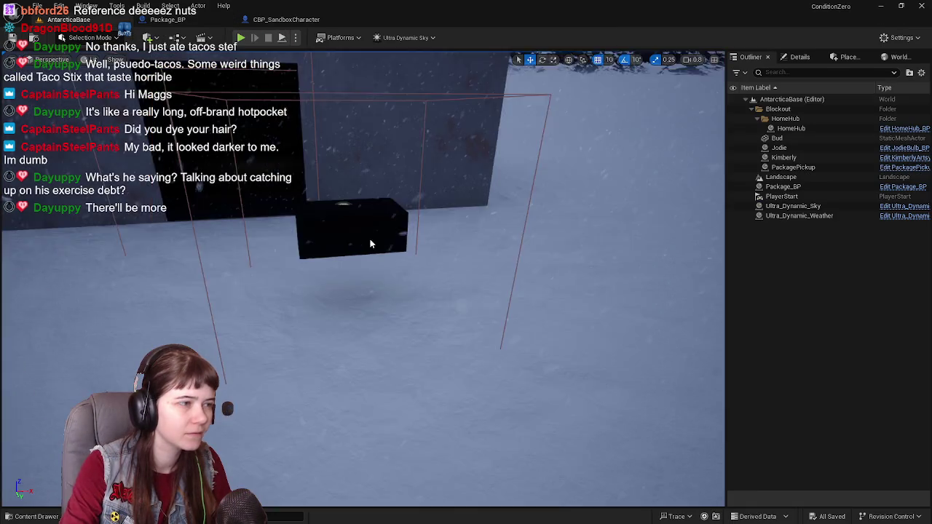
pyautogui.click(375, 240)
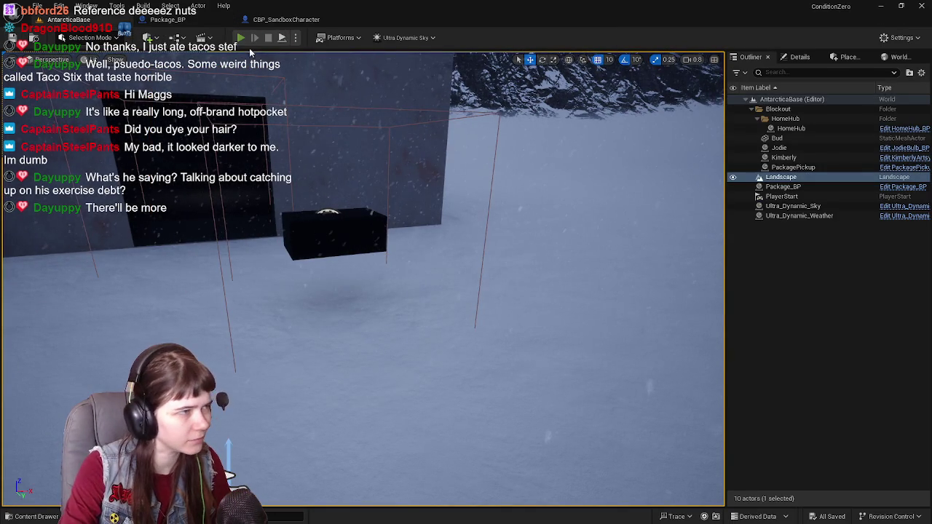
# Step: Playtest walking the character into and out of the package's box, then return to Package_BP
pyautogui.click(241, 38)
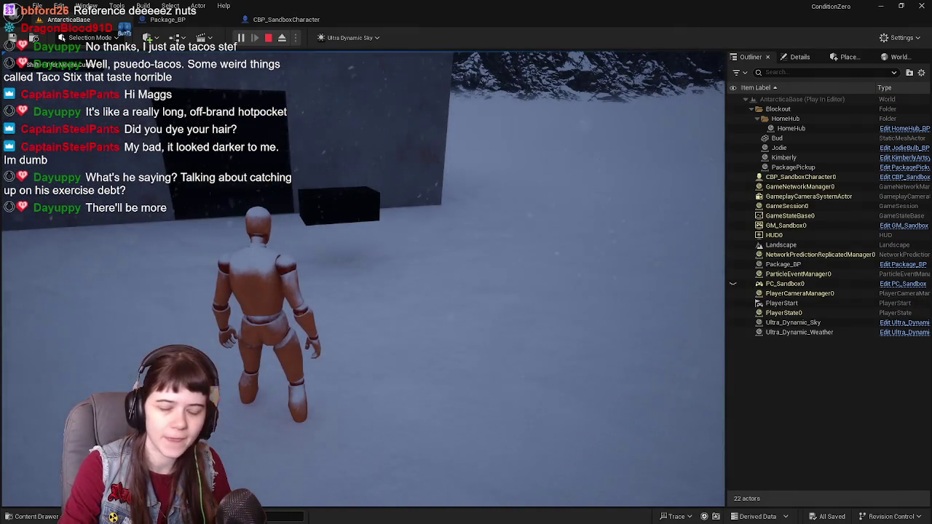
pyautogui.press('w')
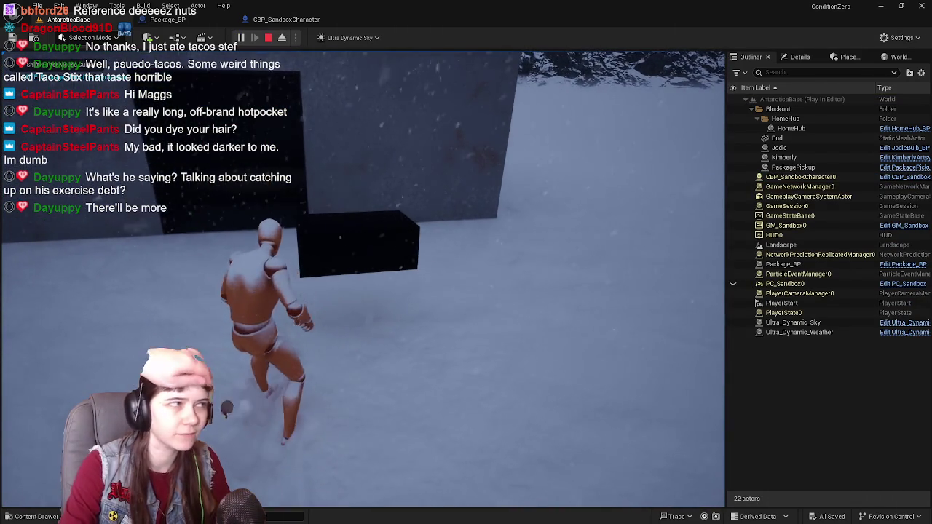
pyautogui.press('w')
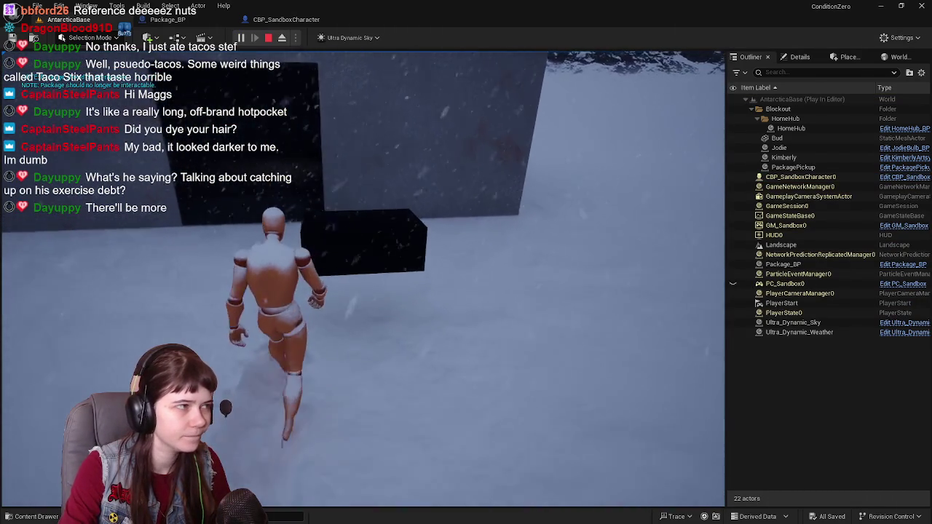
pyautogui.press('w')
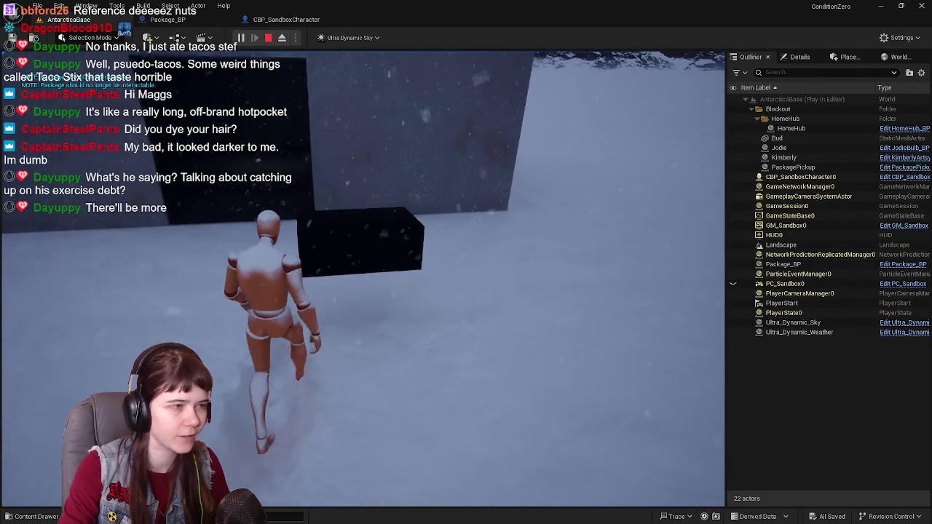
pyautogui.press('Escape')
pyautogui.click(167, 19)
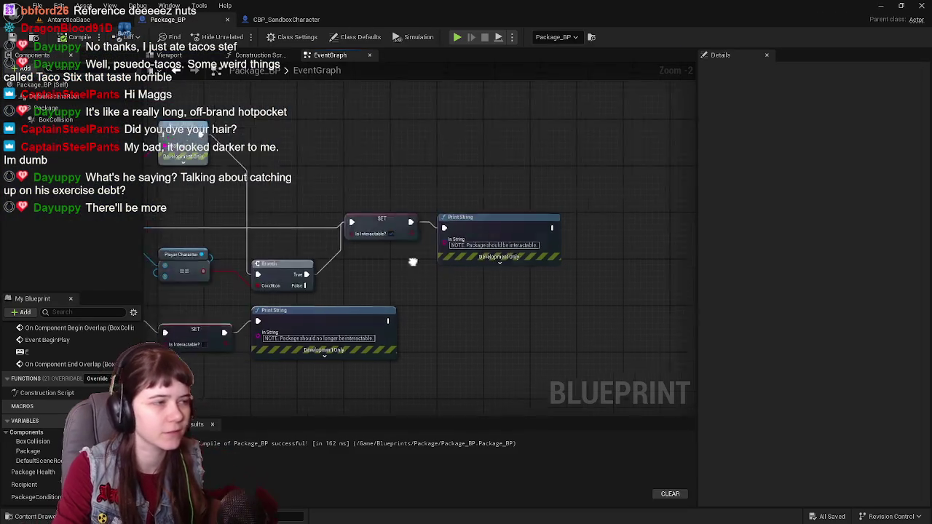
pyautogui.moveTo(410, 234); pyautogui.dragTo(504, 252)
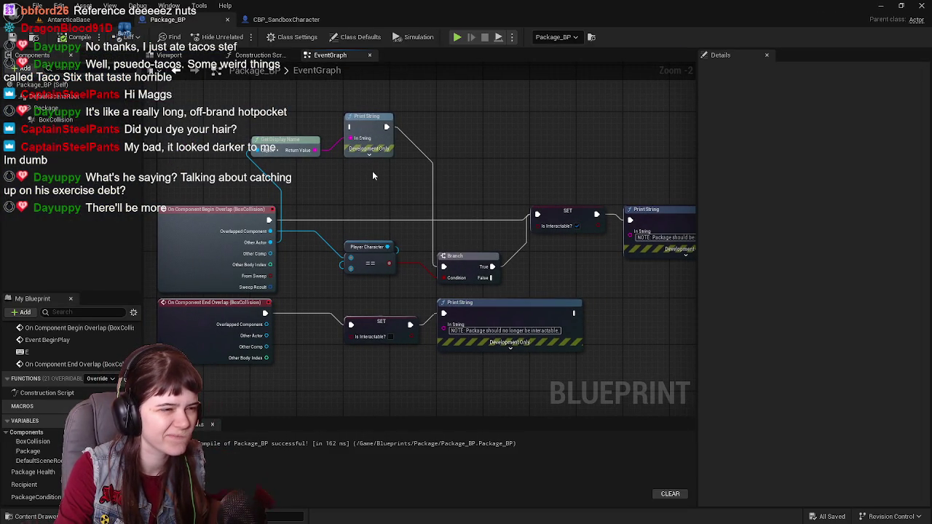
pyautogui.moveTo(483, 188)
pyautogui.mouseDown()
pyautogui.moveTo(463, 194)
pyautogui.moveTo(489, 175)
pyautogui.mouseUp()
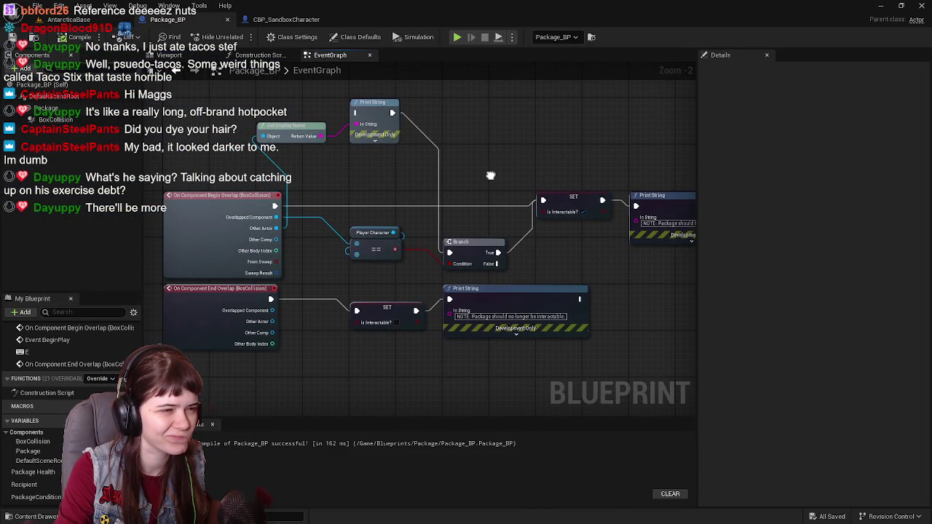
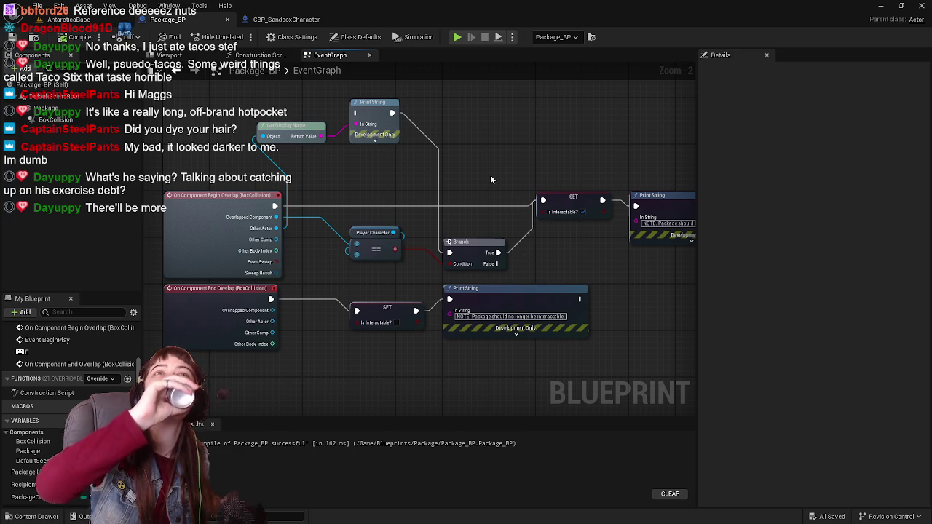
# Step: Pan across the Package_BP event graph, then switch to the AntarcticaBase level editor
pyautogui.moveTo(490, 175); pyautogui.dragTo(442, 176)
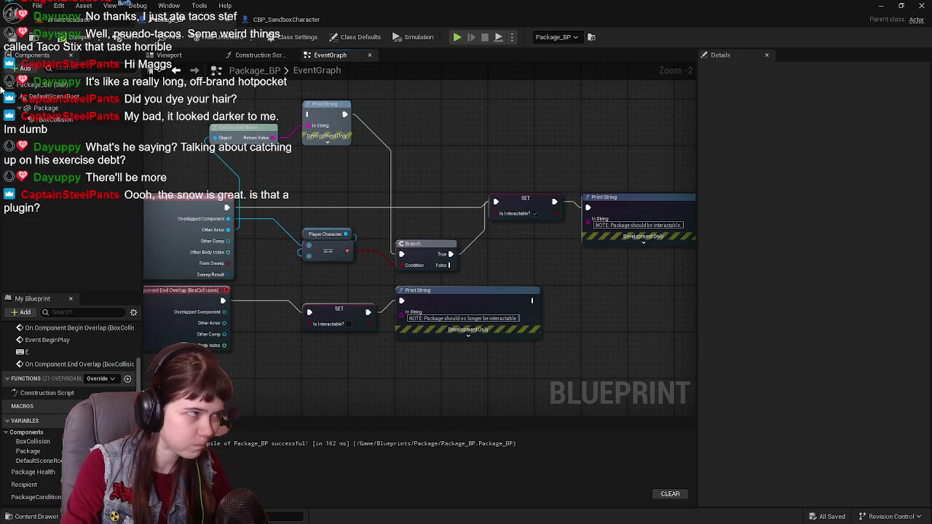
pyautogui.moveTo(390, 152); pyautogui.dragTo(365, 155)
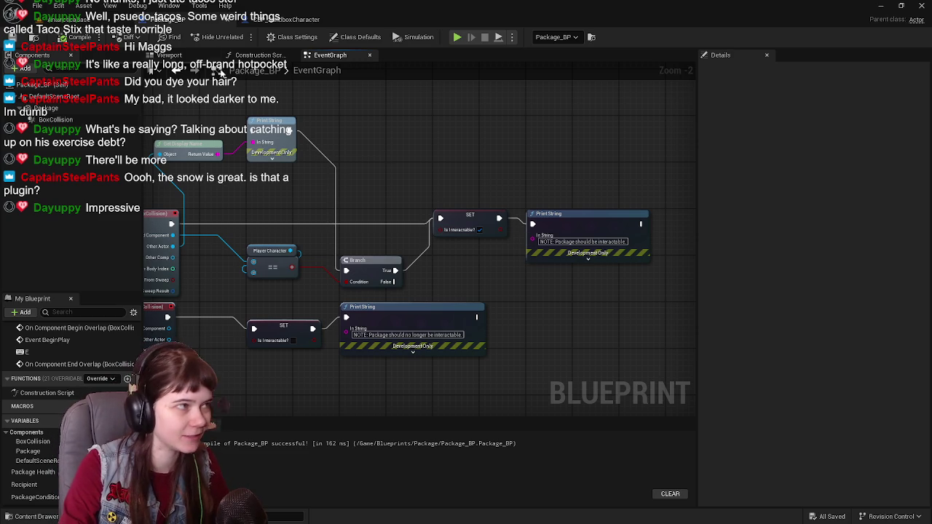
pyautogui.click(70, 19)
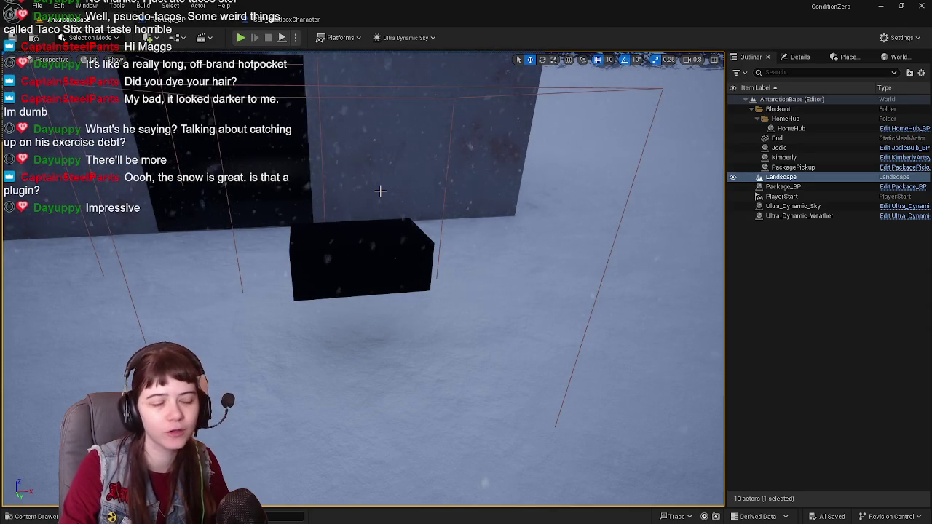
# Step: Frame the Ultra_Dynamic_Weather actor in the viewport, save all with Ctrl+S, and return to Package_BP
pyautogui.moveTo(380, 191); pyautogui.dragTo(408, 154)
pyautogui.click(820, 216)
pyautogui.moveTo(640, 291); pyautogui.dragTo(699, 276)
pyautogui.click(657, 289)
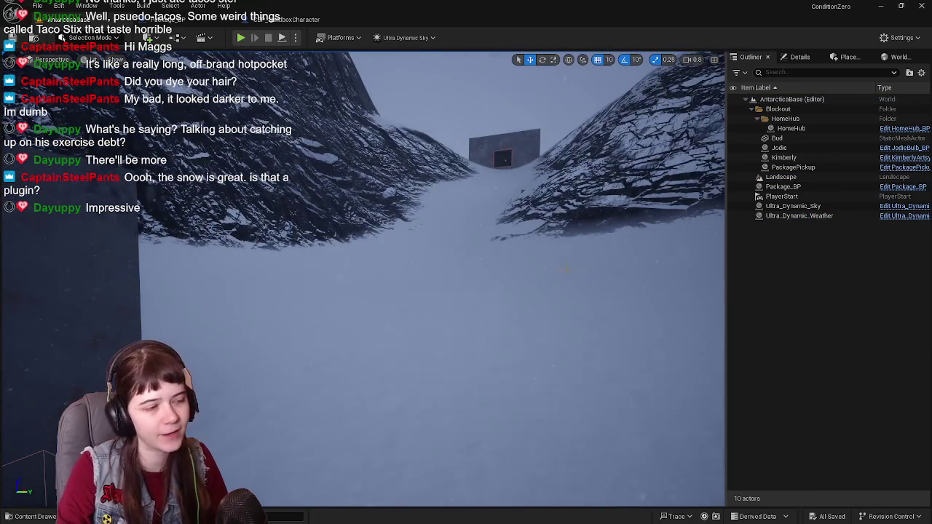
pyautogui.doubleClick(836, 215)
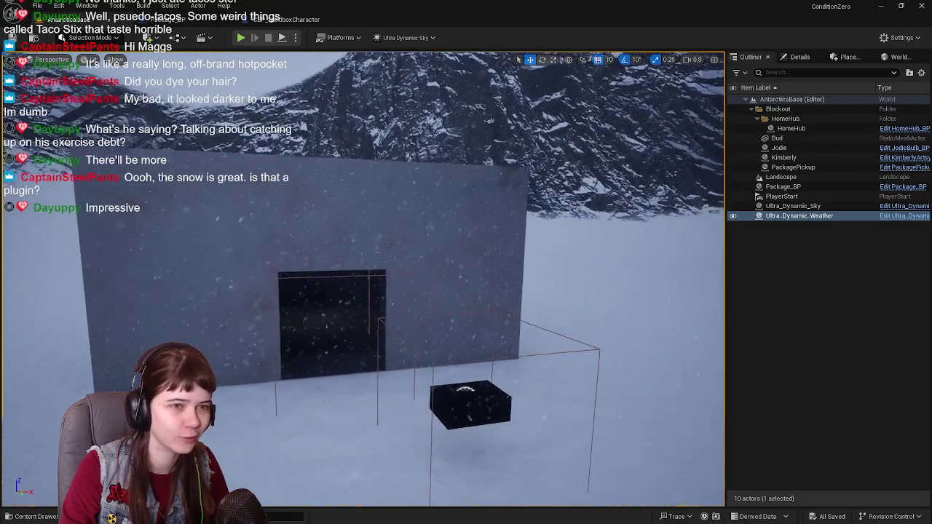
pyautogui.click(805, 267)
pyautogui.hotkey('ctrl', 's')
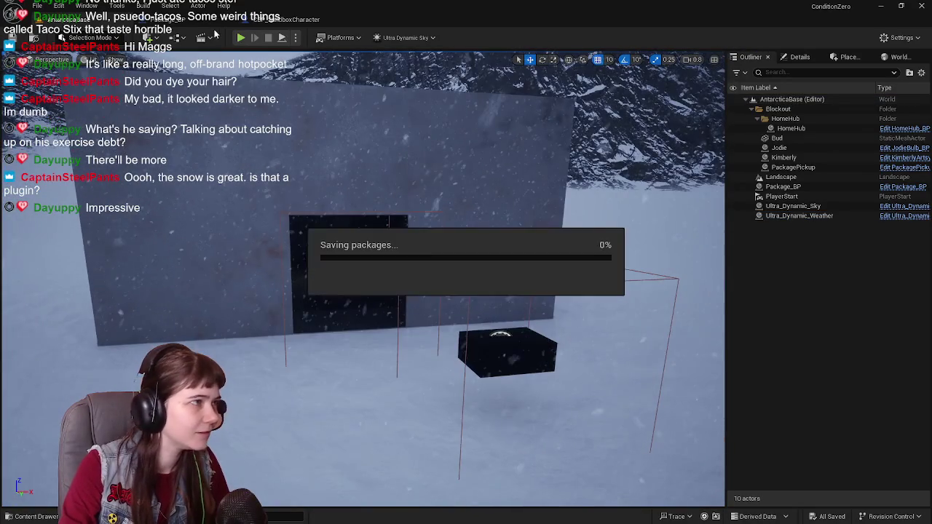
pyautogui.click(233, 21)
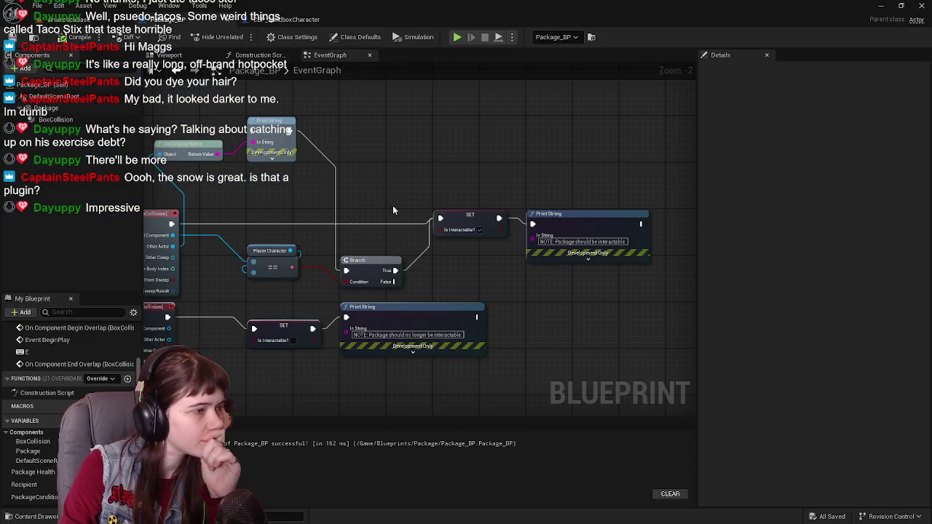
# Step: Wire Overlapped Component into Get Display Name and the overlap event into Print String, then compile and save
pyautogui.moveTo(388, 212); pyautogui.dragTo(479, 202)
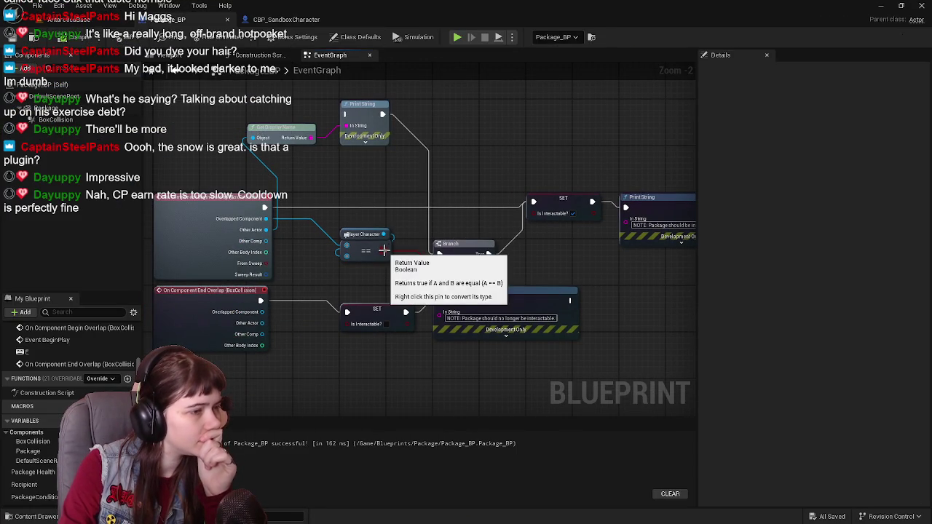
pyautogui.scroll(1, 383, 256)
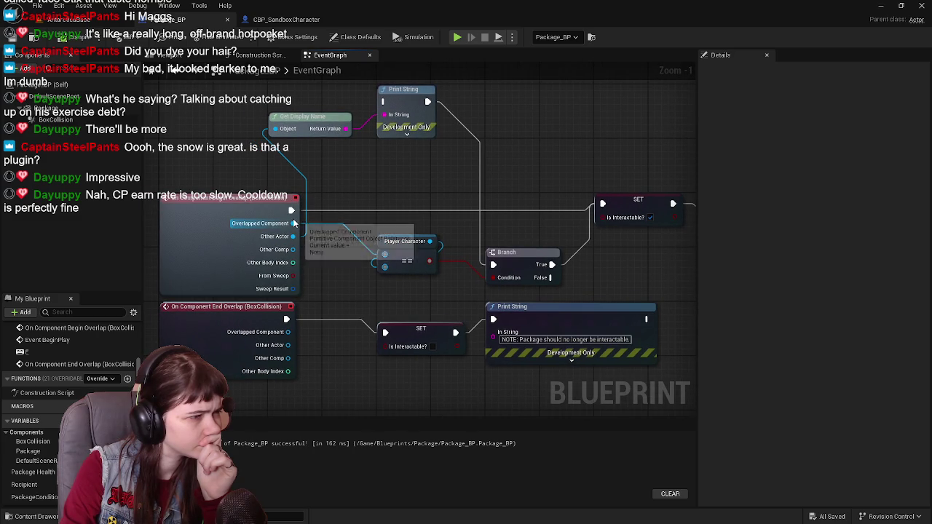
pyautogui.moveTo(322, 254)
pyautogui.mouseDown()
pyautogui.moveTo(294, 275)
pyautogui.moveTo(317, 317)
pyautogui.mouseUp()
pyautogui.moveTo(287, 279)
pyautogui.mouseDown()
pyautogui.moveTo(309, 255)
pyautogui.moveTo(270, 186)
pyautogui.mouseUp()
pyautogui.moveTo(290, 265); pyautogui.dragTo(376, 158)
pyautogui.moveTo(452, 248); pyautogui.dragTo(419, 238)
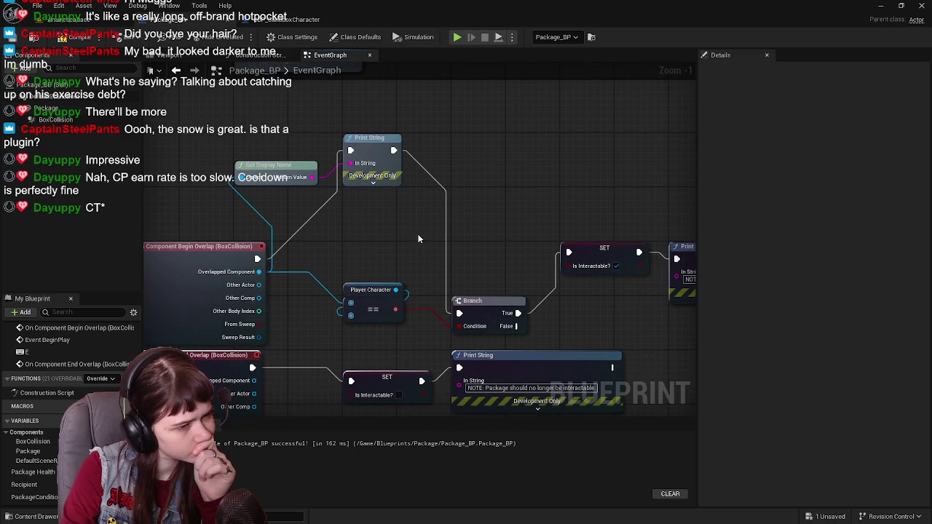
pyautogui.click(72, 37)
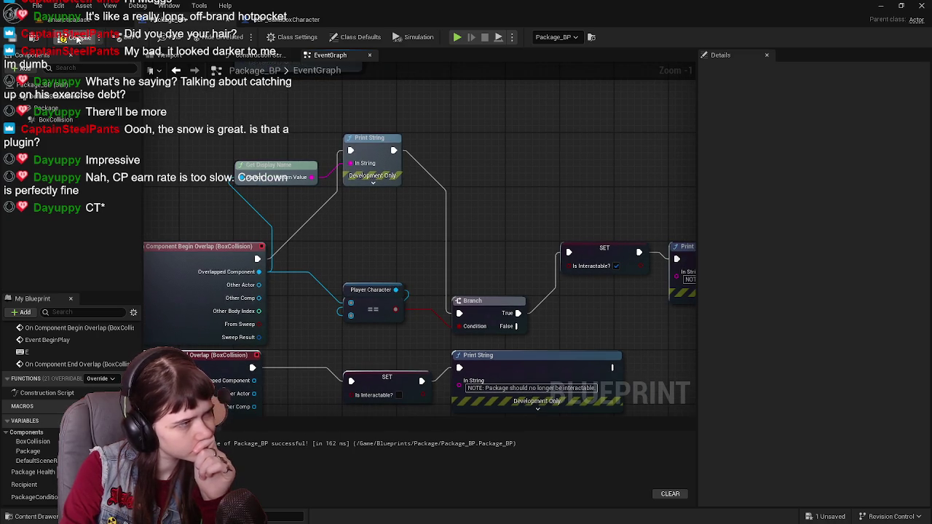
pyautogui.hotkey('ctrl', 's')
# Step: Playtest the AntarcticaBase level, walking the character toward the package, then stop
pyautogui.click(84, 19)
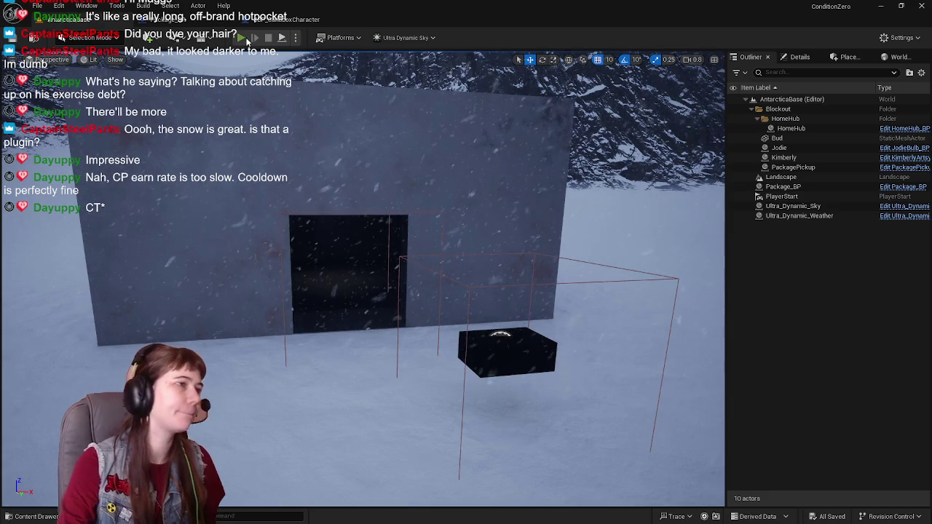
pyautogui.click(245, 37)
pyautogui.press('w')
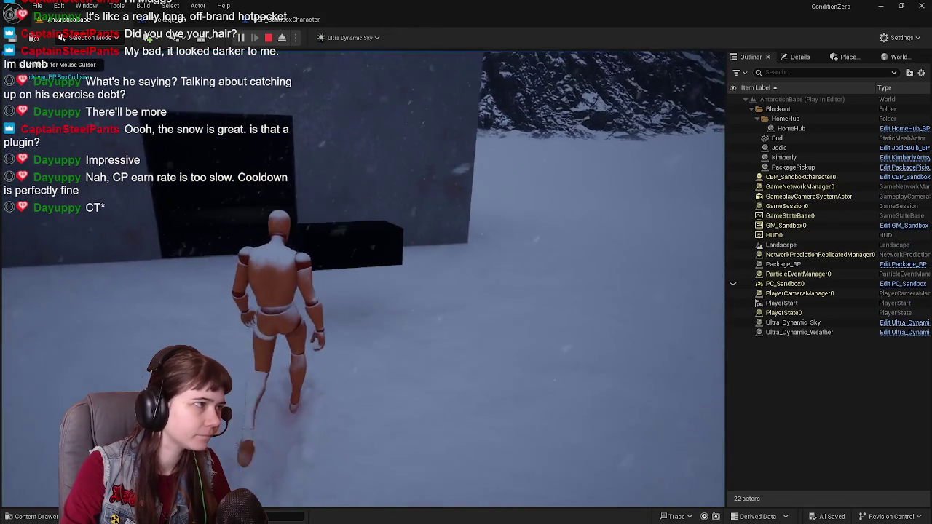
pyautogui.press('w')
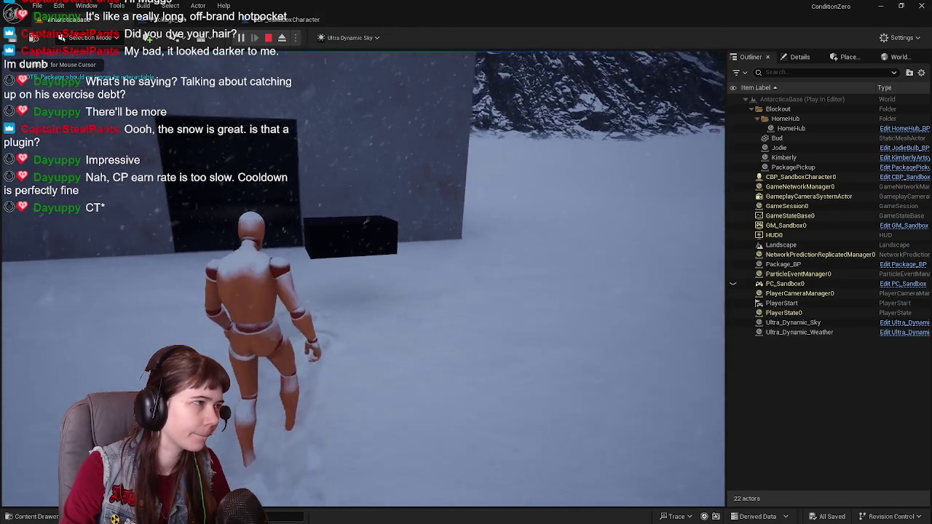
pyautogui.press('w')
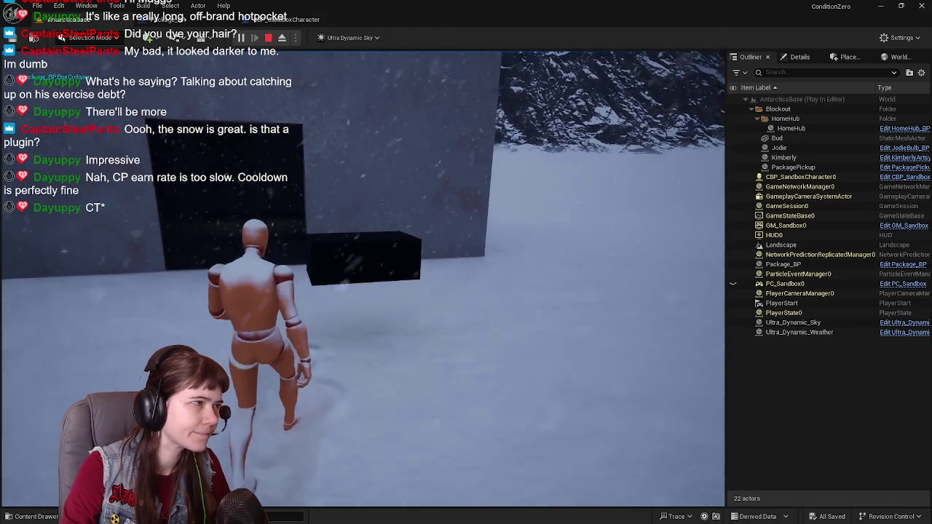
pyautogui.press('Escape')
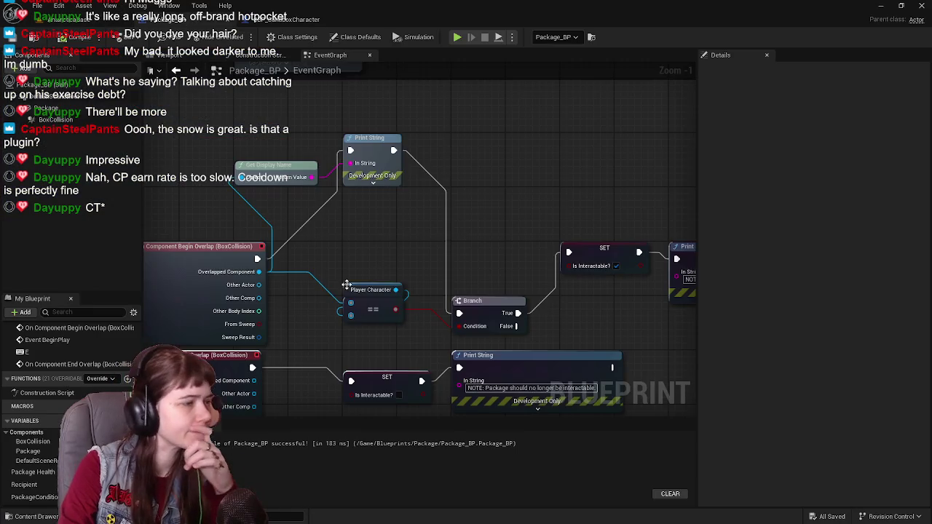
# Step: Move the overlap links onto Other Actor, recompile, playtest walking into the package, and save all
pyautogui.moveTo(317, 272); pyautogui.dragTo(316, 286)
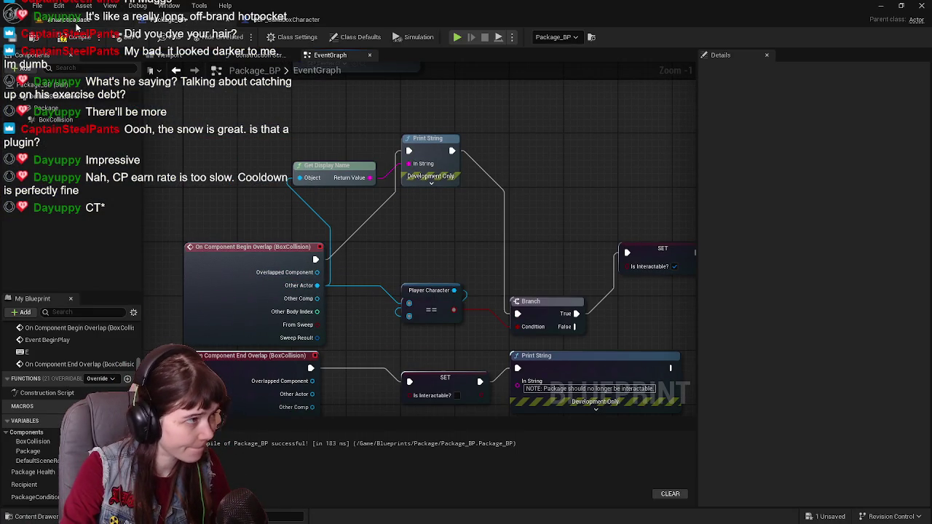
pyautogui.click(42, 41)
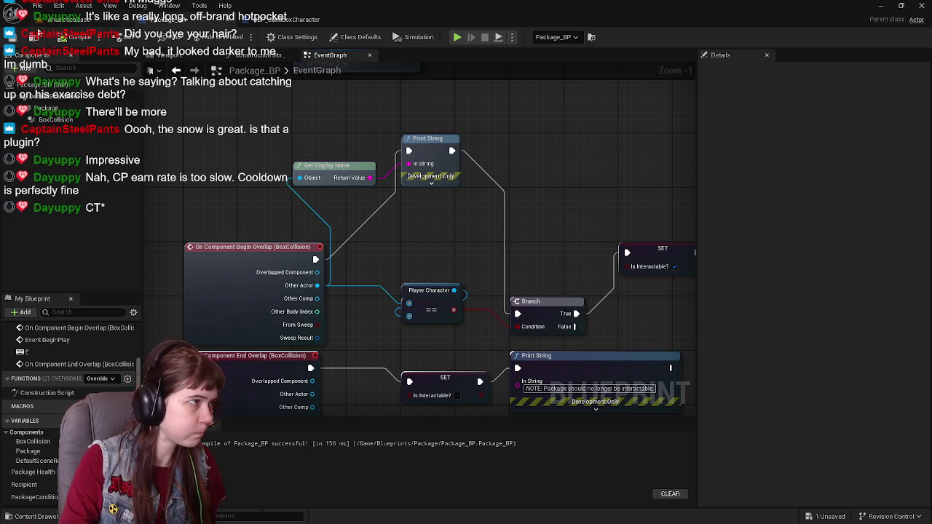
pyautogui.click(36, 19)
pyautogui.click(241, 37)
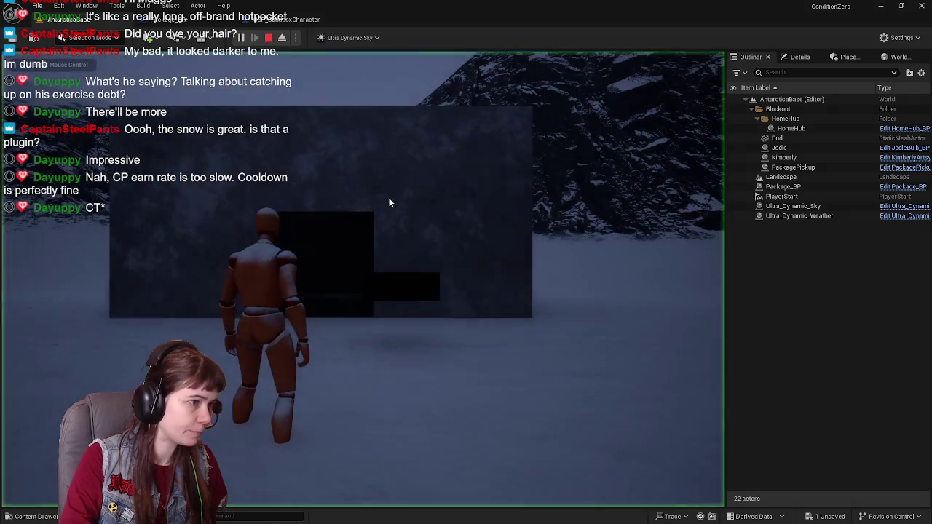
pyautogui.press('w')
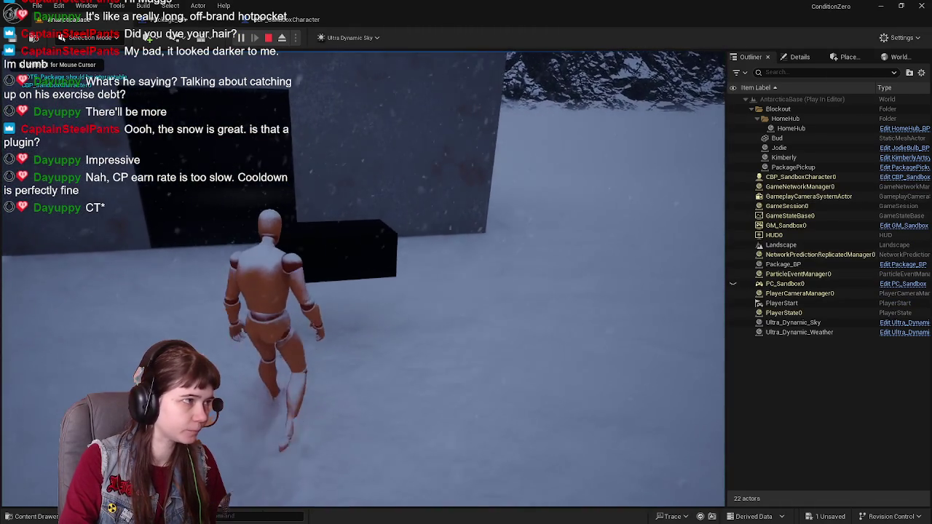
pyautogui.press('w')
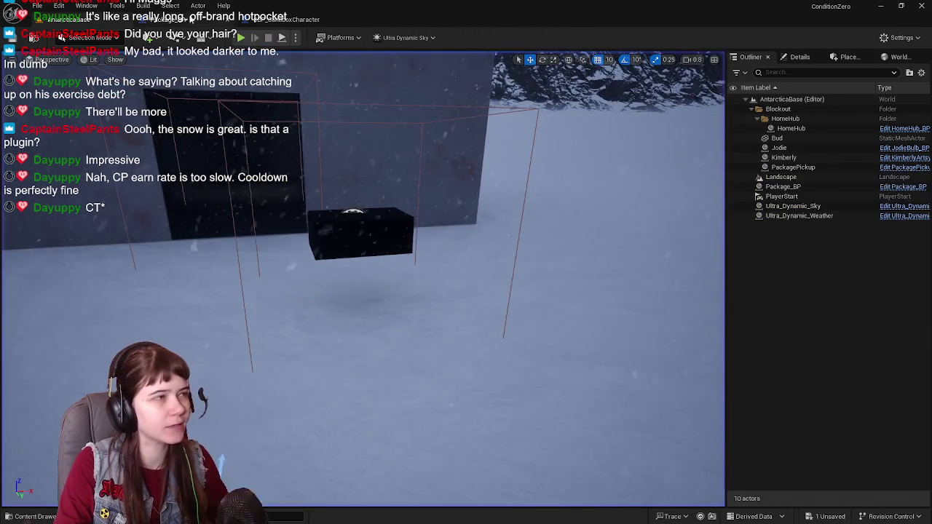
pyautogui.press('Escape')
pyautogui.click(10, 39)
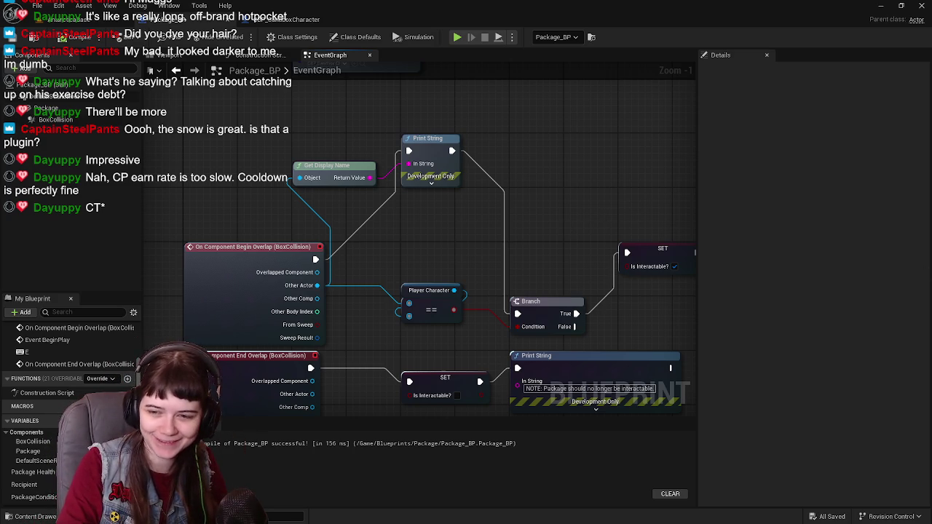
# Step: Save all and move between the AntarcticaBase level and Package_BP tabs
pyautogui.scroll(1, 622, 201)
pyautogui.scroll(-1, 437, 167)
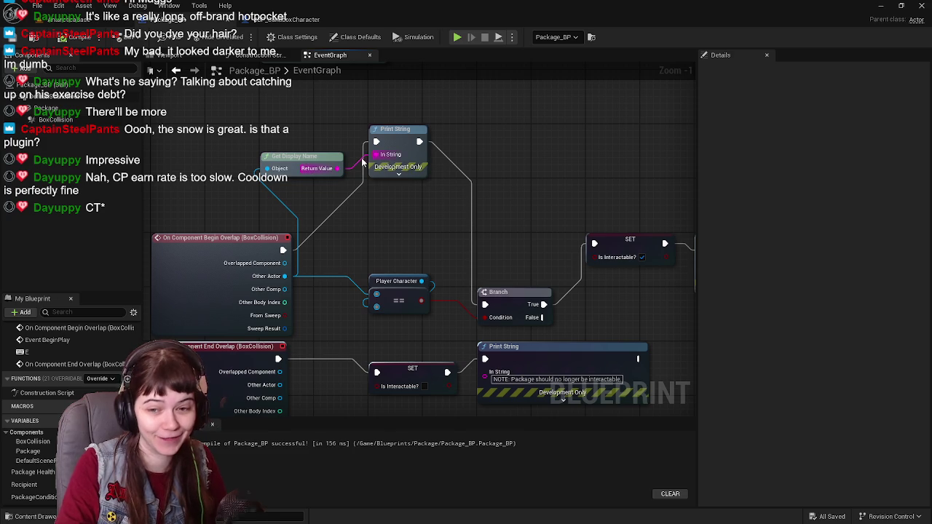
pyautogui.click(40, 19)
pyautogui.click(13, 37)
pyautogui.click(167, 20)
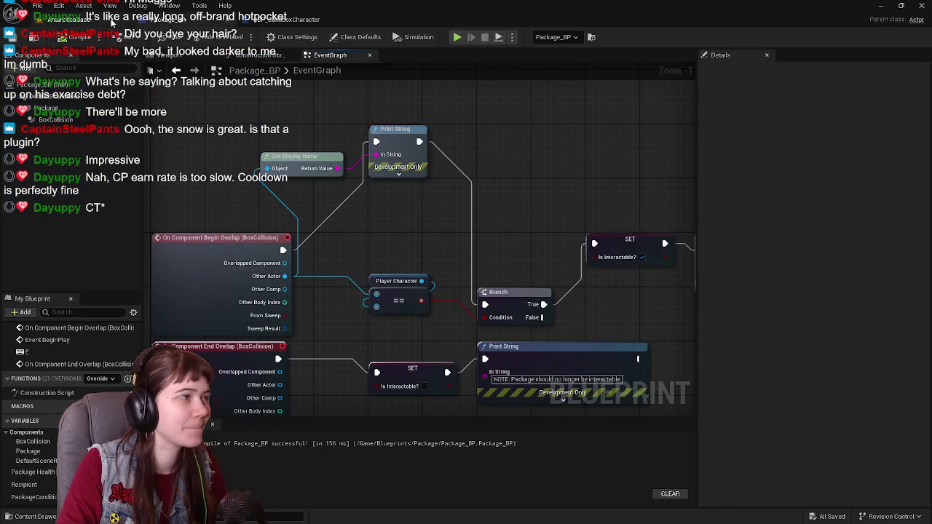
pyautogui.click(41, 20)
pyautogui.click(188, 21)
# Step: Run a play-in-editor test, walking the character toward the wall, then stop
pyautogui.click(41, 19)
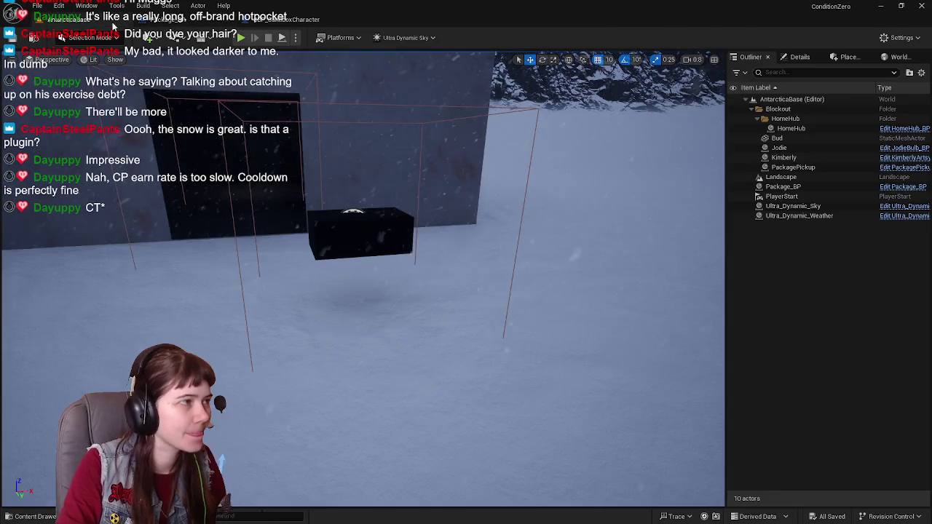
pyautogui.click(239, 38)
pyautogui.press('w')
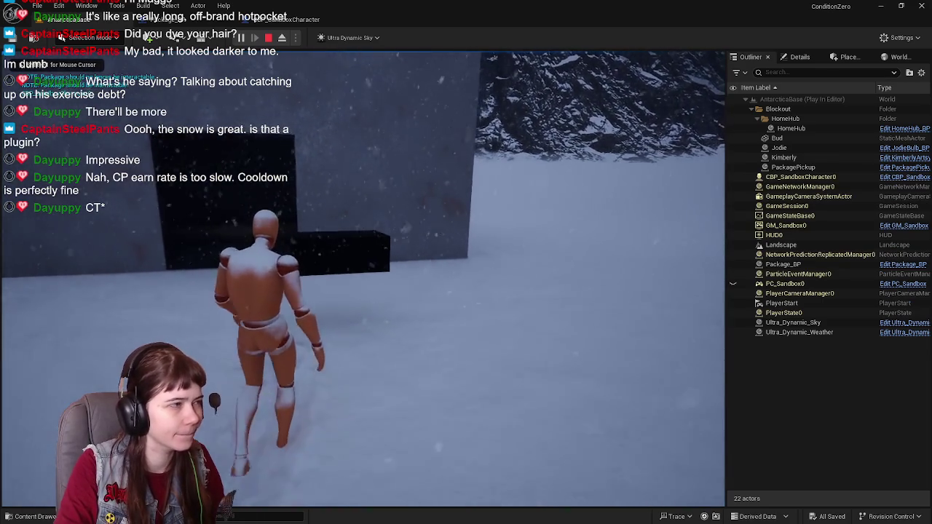
pyautogui.press('Escape')
# Step: Link Begin Overlap's execution directly to the Is Interactable SET node and recompile Package_BP
pyautogui.click(189, 20)
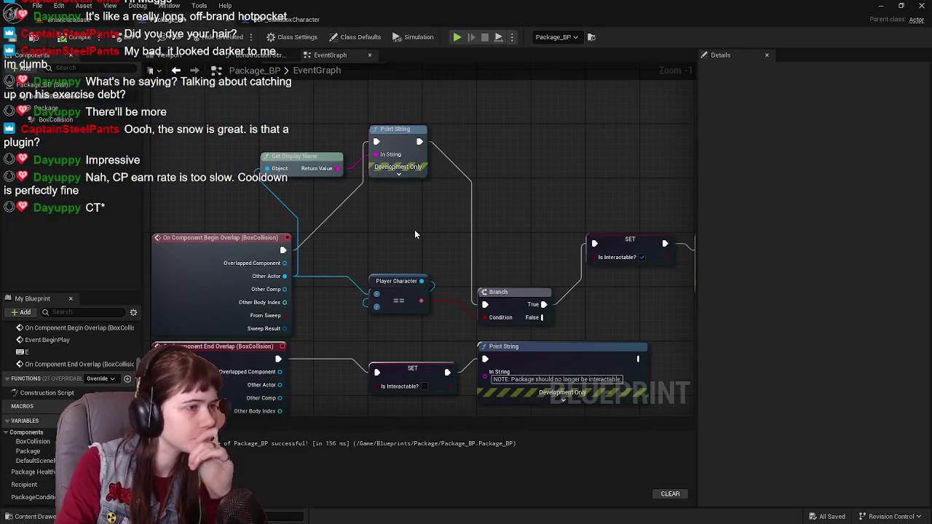
pyautogui.scroll(-1, 441, 224)
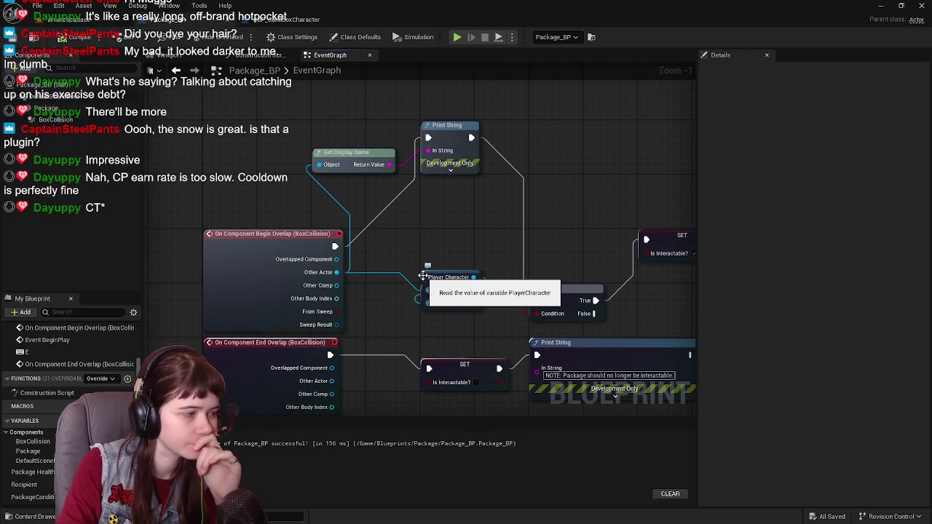
pyautogui.moveTo(251, 240); pyautogui.dragTo(563, 233)
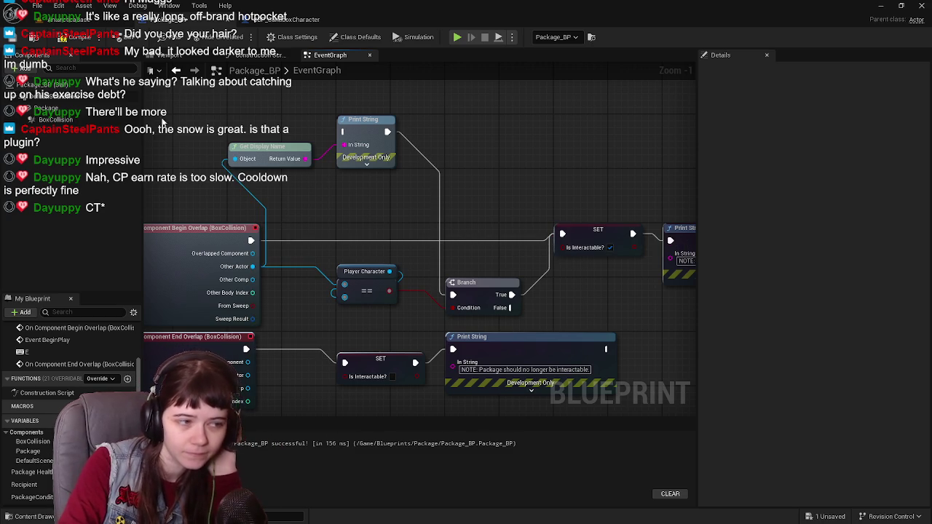
pyautogui.click(33, 37)
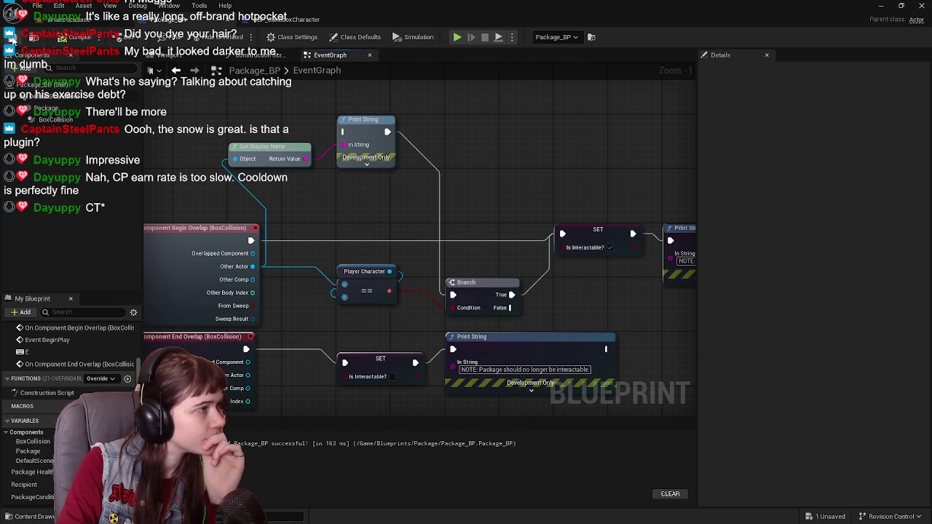
pyautogui.moveTo(432, 246)
pyautogui.mouseDown()
pyautogui.moveTo(297, 229)
pyautogui.moveTo(396, 265)
pyautogui.moveTo(465, 271)
pyautogui.mouseUp()
pyautogui.moveTo(399, 279)
pyautogui.mouseDown()
pyautogui.moveTo(408, 243)
pyautogui.moveTo(391, 245)
pyautogui.mouseUp()
pyautogui.scroll(-1, 308, 327)
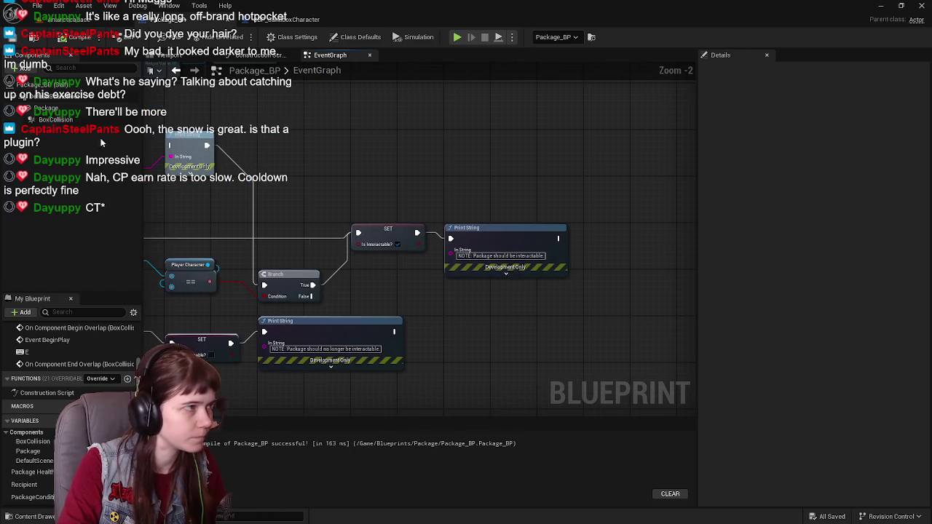
# Step: Navigate the event graph to the Interact comment's pickup logic with the E and IA_Interact nodes
pyautogui.moveTo(408, 328); pyautogui.dragTo(415, 150)
pyautogui.scroll(-1, 416, 150)
pyautogui.moveTo(410, 187); pyautogui.dragTo(497, 144)
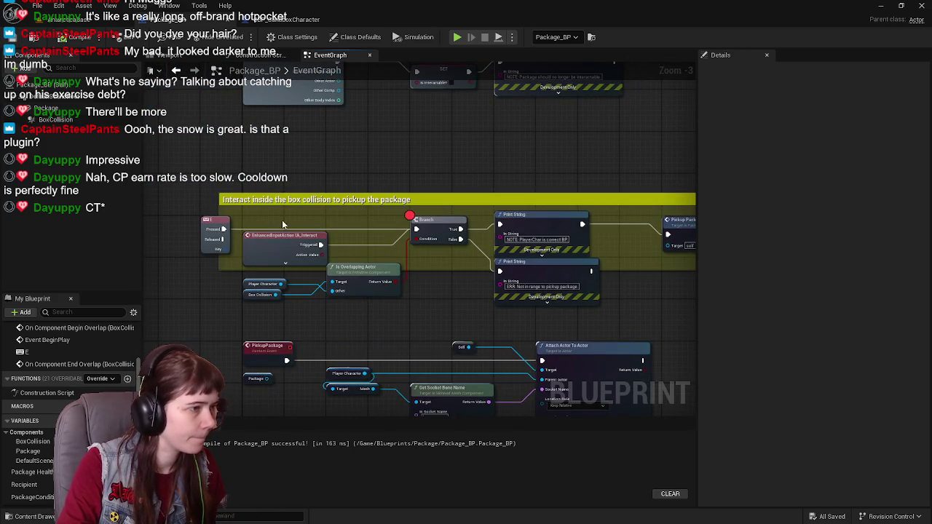
pyautogui.scroll(2, 277, 239)
pyautogui.moveTo(328, 320)
pyautogui.mouseDown()
pyautogui.moveTo(313, 320)
pyautogui.moveTo(293, 287)
pyautogui.mouseUp()
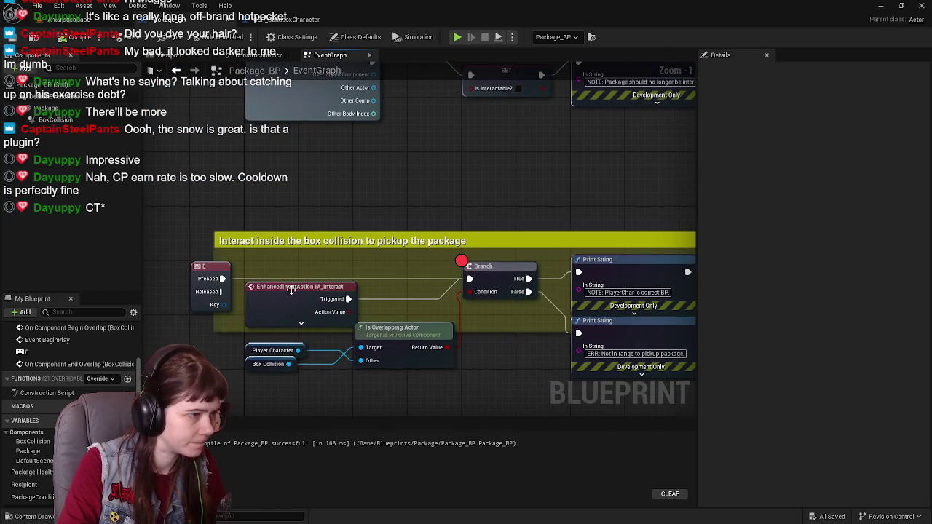
pyautogui.moveTo(484, 232); pyautogui.dragTo(363, 211)
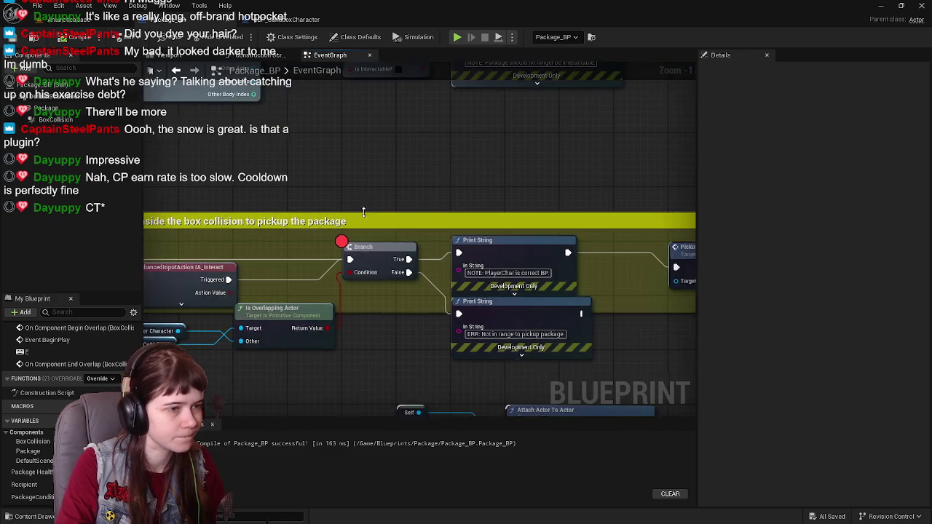
pyautogui.moveTo(320, 329); pyautogui.dragTo(509, 304)
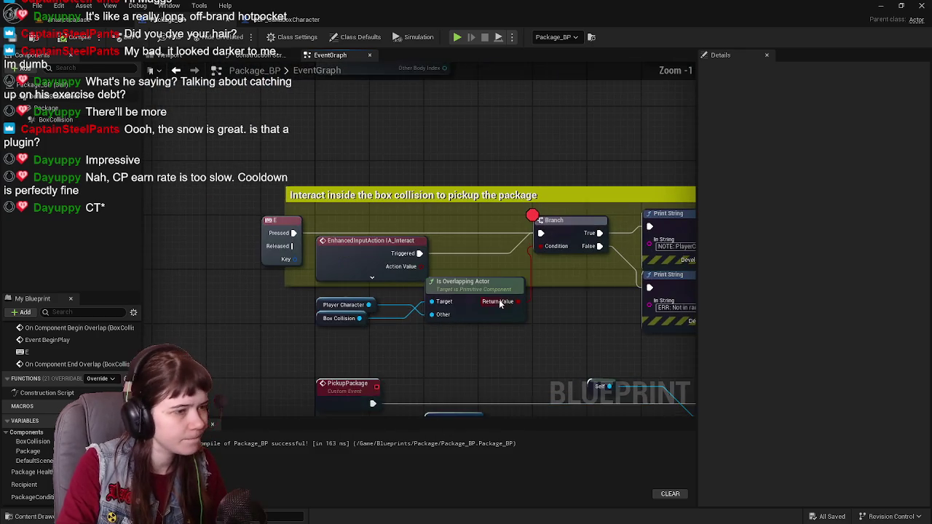
pyautogui.scroll(-1, 509, 304)
pyautogui.click(297, 318)
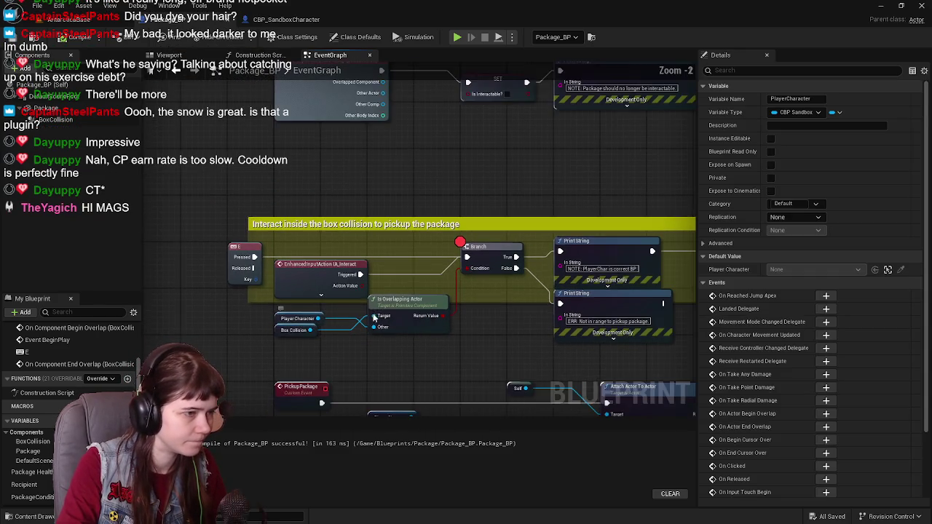
pyautogui.moveTo(358, 319); pyautogui.dragTo(379, 286)
pyautogui.scroll(1, 357, 279)
# Step: Move the Branch node lower in the Interact comment and save Package_BP
pyautogui.moveTo(290, 282)
pyautogui.mouseDown()
pyautogui.moveTo(520, 262)
pyautogui.moveTo(505, 328)
pyautogui.moveTo(432, 309)
pyautogui.moveTo(435, 353)
pyautogui.moveTo(442, 336)
pyautogui.mouseUp()
pyautogui.click(465, 345)
pyautogui.scroll(-1, 436, 317)
pyautogui.moveTo(472, 333); pyautogui.dragTo(395, 324)
pyautogui.moveTo(647, 322)
pyautogui.mouseDown()
pyautogui.moveTo(601, 335)
pyautogui.moveTo(620, 334)
pyautogui.mouseUp()
pyautogui.hotkey('ctrl', 's')
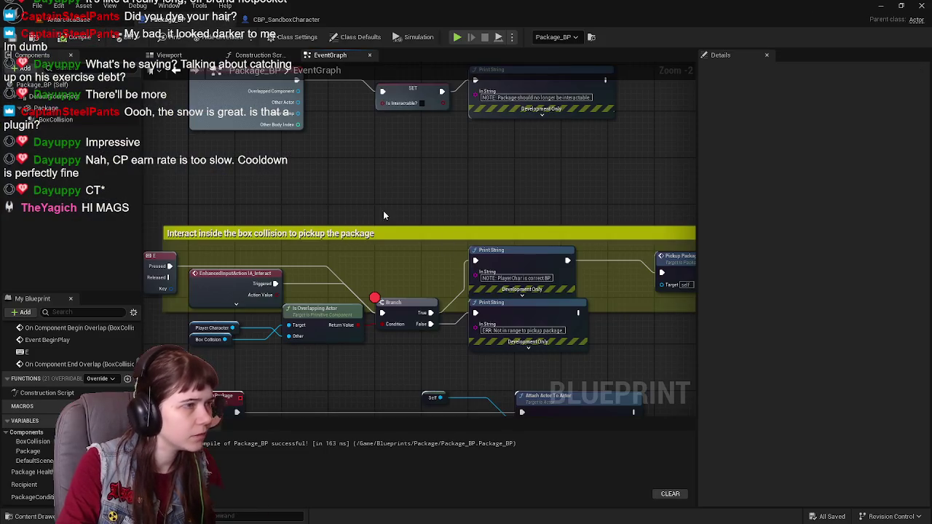
pyautogui.moveTo(623, 235)
pyautogui.mouseDown()
pyautogui.moveTo(497, 220)
pyautogui.moveTo(486, 280)
pyautogui.moveTo(601, 240)
pyautogui.moveTo(633, 267)
pyautogui.moveTo(594, 285)
pyautogui.mouseUp()
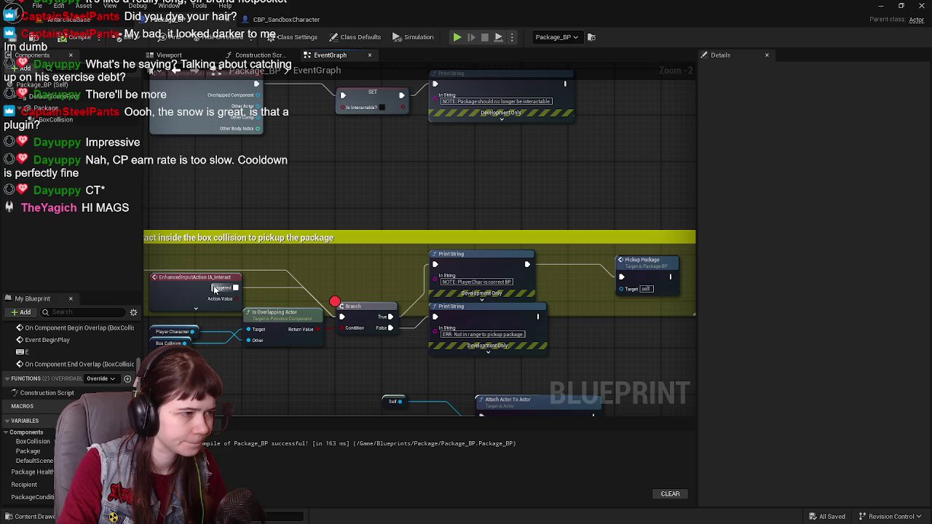
# Step: Wire IA_Interact's Triggered to Pickup Package, playtest the level, and return to the graph
pyautogui.moveTo(233, 288); pyautogui.dragTo(622, 276)
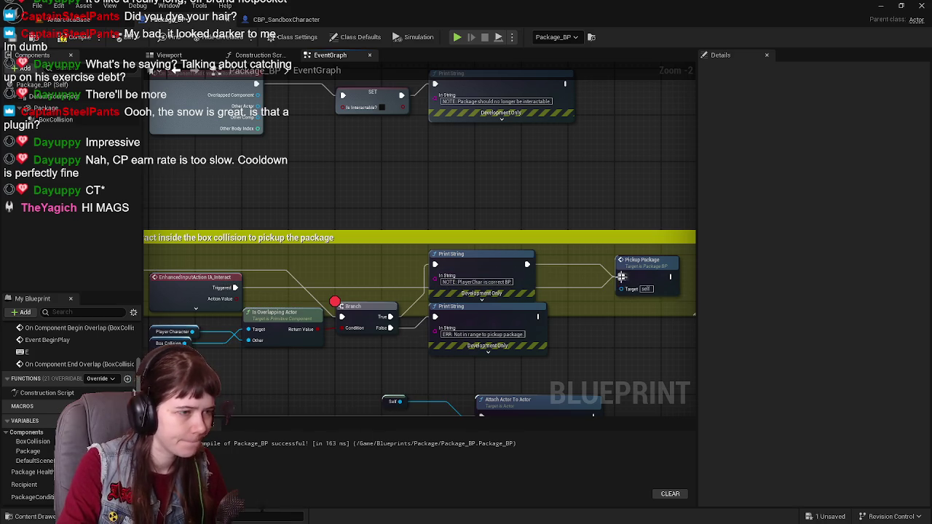
pyautogui.click(69, 18)
pyautogui.click(281, 37)
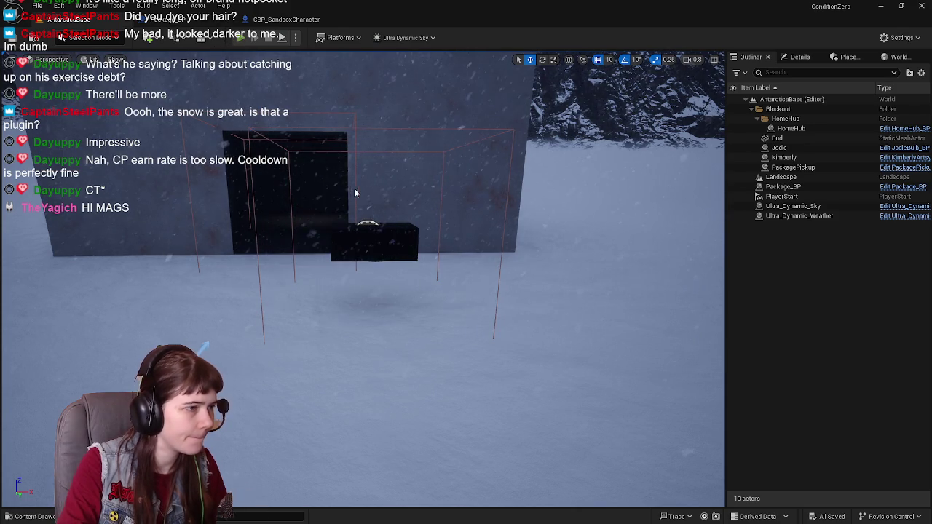
pyautogui.press('s')
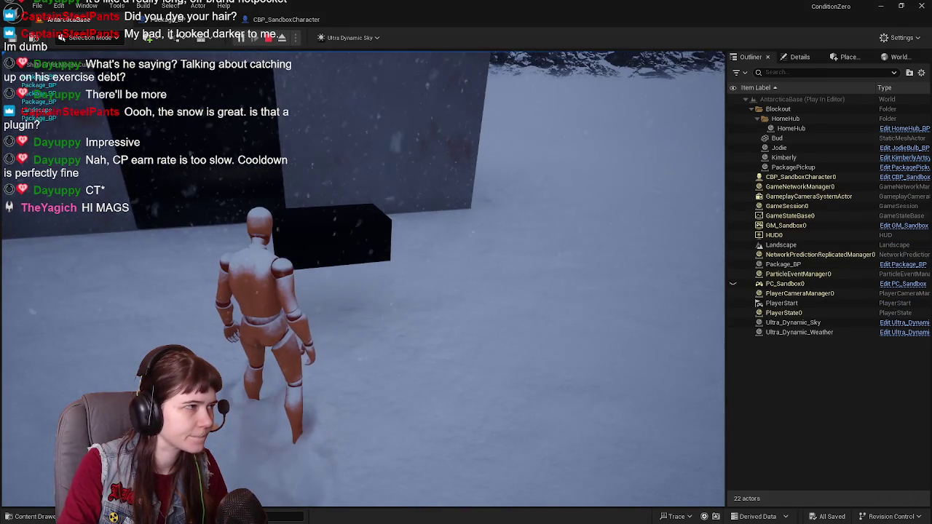
pyautogui.press('Escape')
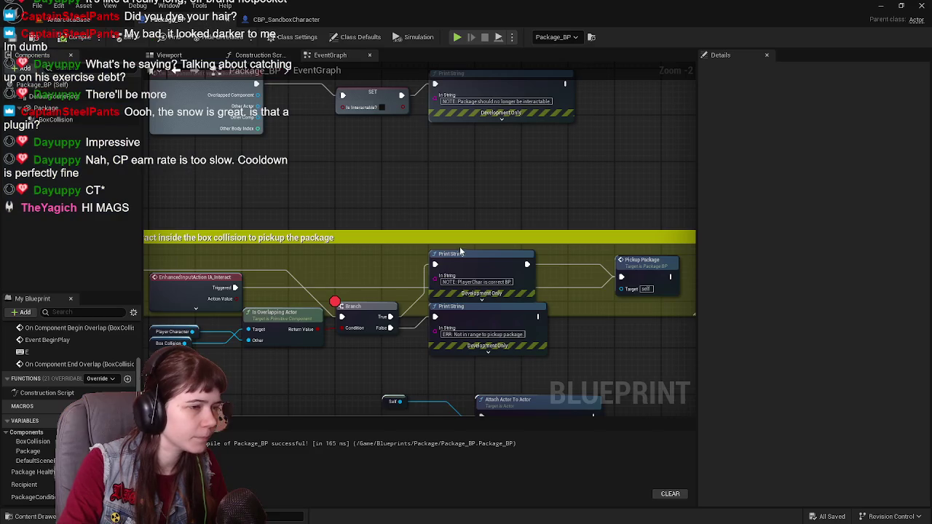
pyautogui.click(171, 19)
pyautogui.scroll(1, 482, 281)
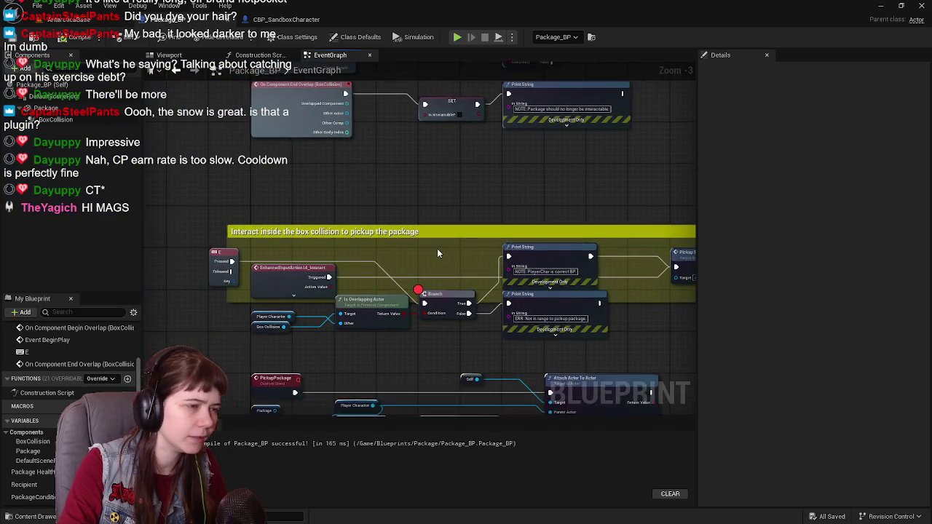
# Step: Rearrange the Interact comment, moving the overlap check nodes and the Branch node lower
pyautogui.click(304, 339)
pyautogui.scroll(-2, 379, 343)
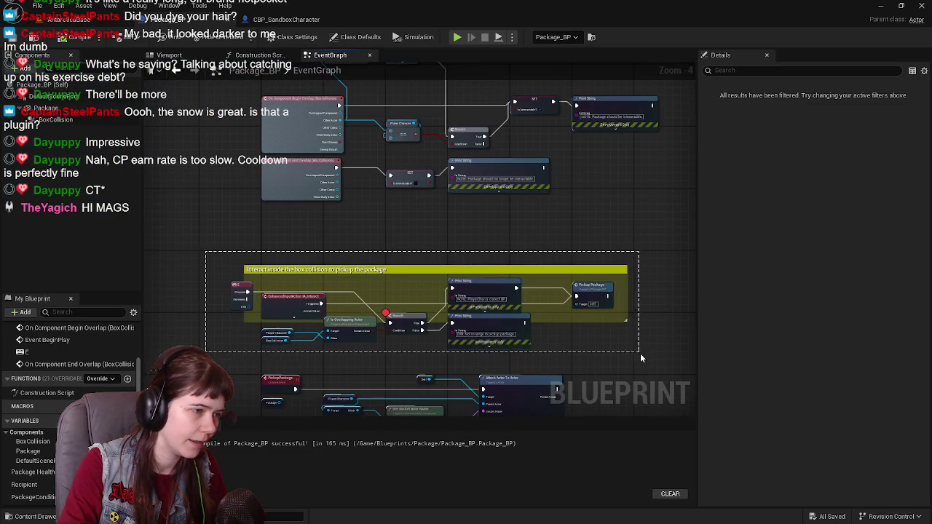
pyautogui.scroll(3, 240, 268)
pyautogui.moveTo(329, 248)
pyautogui.mouseDown()
pyautogui.moveTo(315, 202)
pyautogui.moveTo(314, 235)
pyautogui.mouseUp()
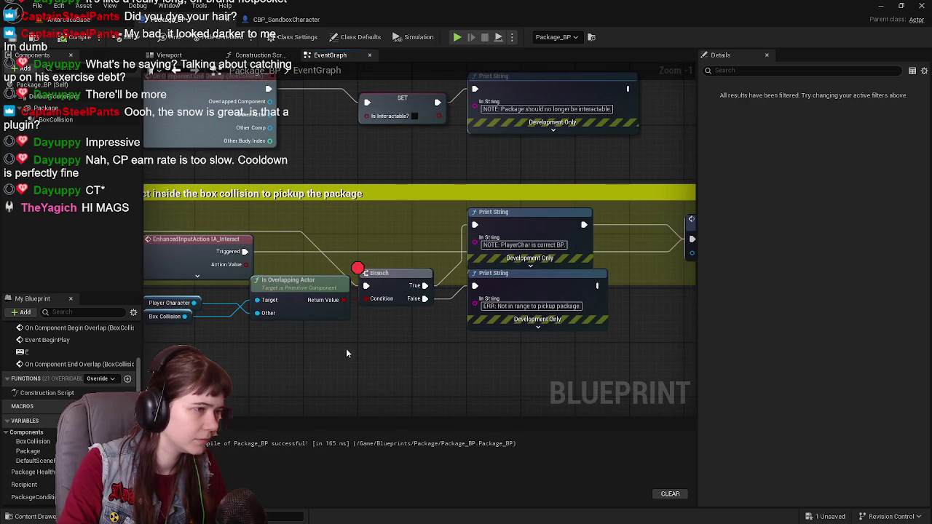
pyautogui.scroll(-1, 340, 342)
pyautogui.moveTo(216, 249); pyautogui.dragTo(394, 298)
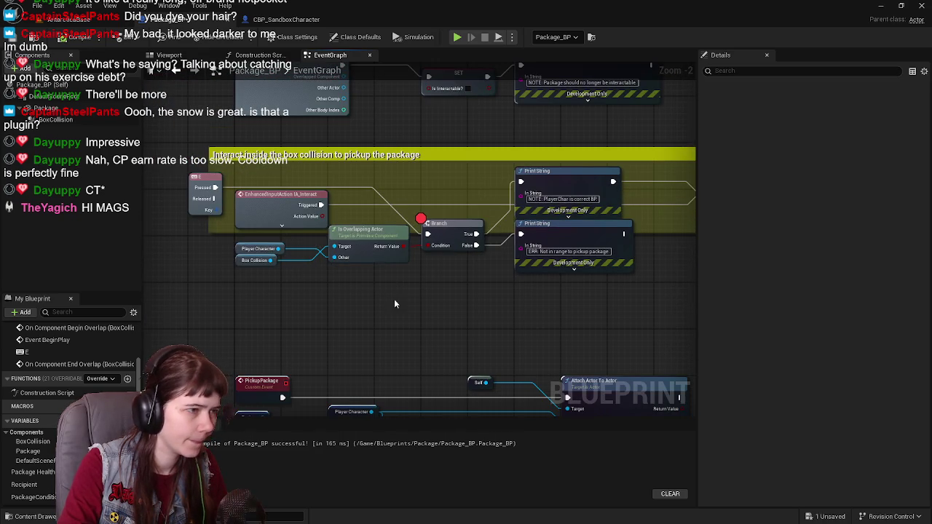
pyautogui.moveTo(366, 244); pyautogui.dragTo(366, 300)
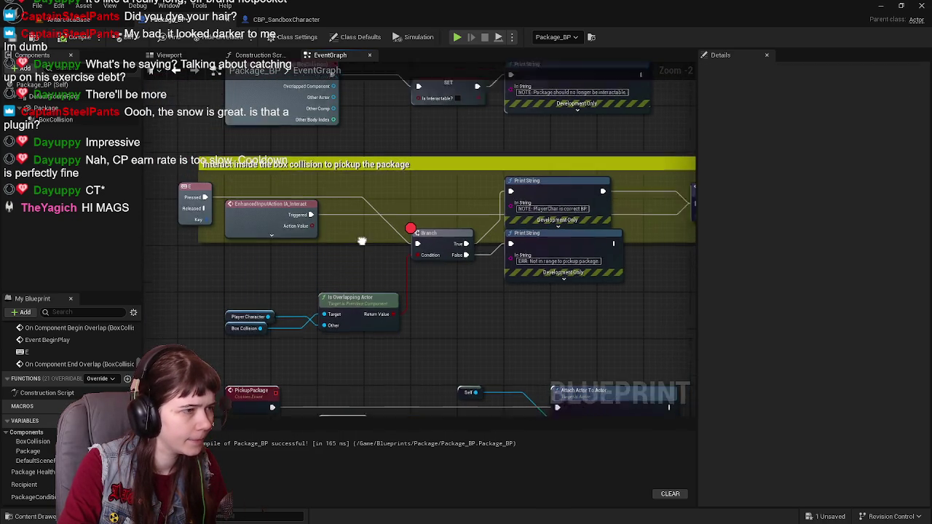
pyautogui.moveTo(417, 276)
pyautogui.mouseDown()
pyautogui.moveTo(419, 339)
pyautogui.moveTo(421, 320)
pyautogui.moveTo(391, 284)
pyautogui.mouseUp()
pyautogui.scroll(2, 421, 321)
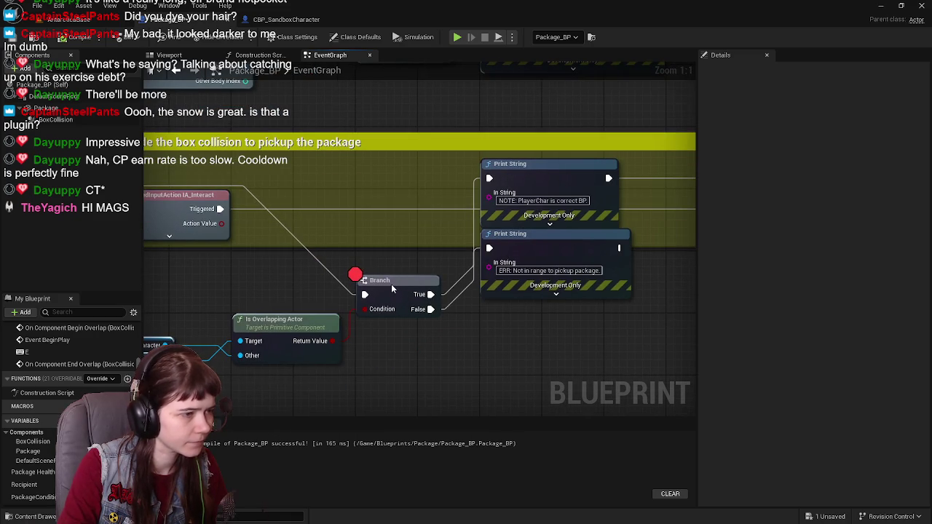
pyautogui.moveTo(512, 297)
pyautogui.mouseDown()
pyautogui.moveTo(376, 327)
pyautogui.moveTo(434, 289)
pyautogui.mouseUp()
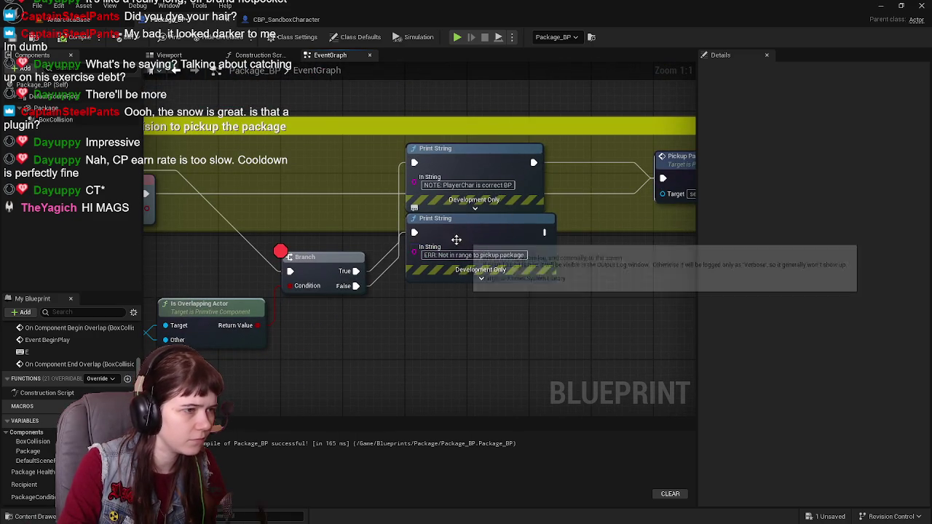
pyautogui.scroll(-1, 462, 240)
# Step: Move both Print String nodes down and place Pickup Package beside the Interact nodes
pyautogui.moveTo(539, 230); pyautogui.dragTo(539, 299)
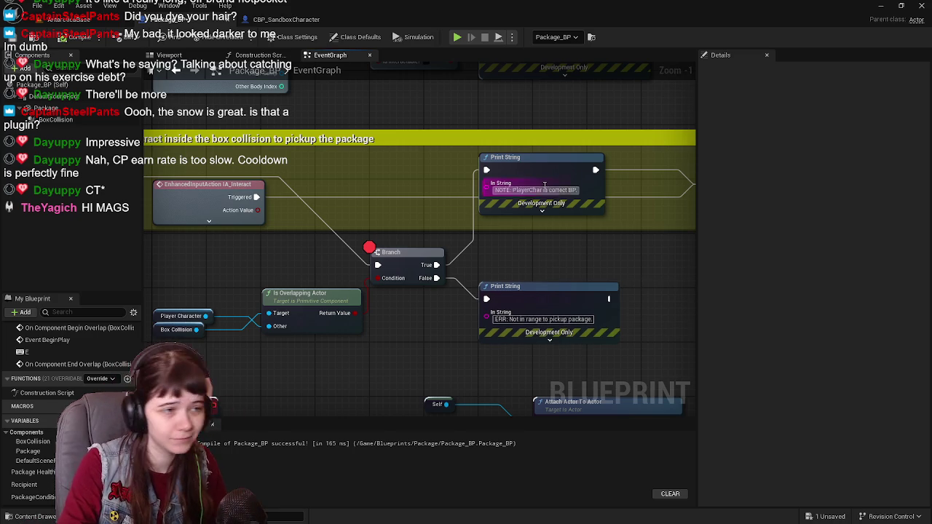
pyautogui.moveTo(534, 172); pyautogui.dragTo(531, 241)
pyautogui.moveTo(474, 182); pyautogui.dragTo(359, 215)
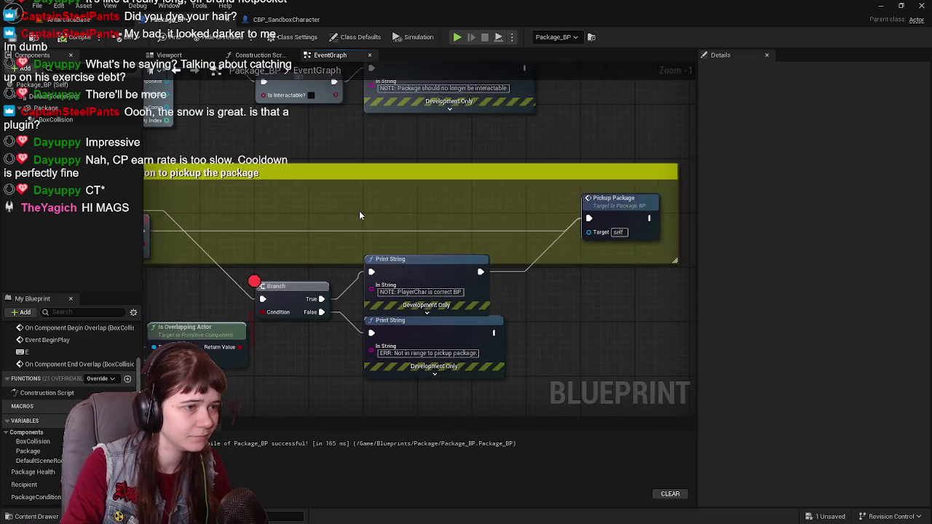
pyautogui.moveTo(628, 209)
pyautogui.mouseDown()
pyautogui.moveTo(360, 217)
pyautogui.moveTo(539, 230)
pyautogui.moveTo(462, 245)
pyautogui.mouseUp()
# Step: Break Pickup Package's links, drive it from Triggered, disconnect E from Branch, and start Play
pyautogui.keyDown('alt'); pyautogui.click(437, 253); pyautogui.keyUp('alt')
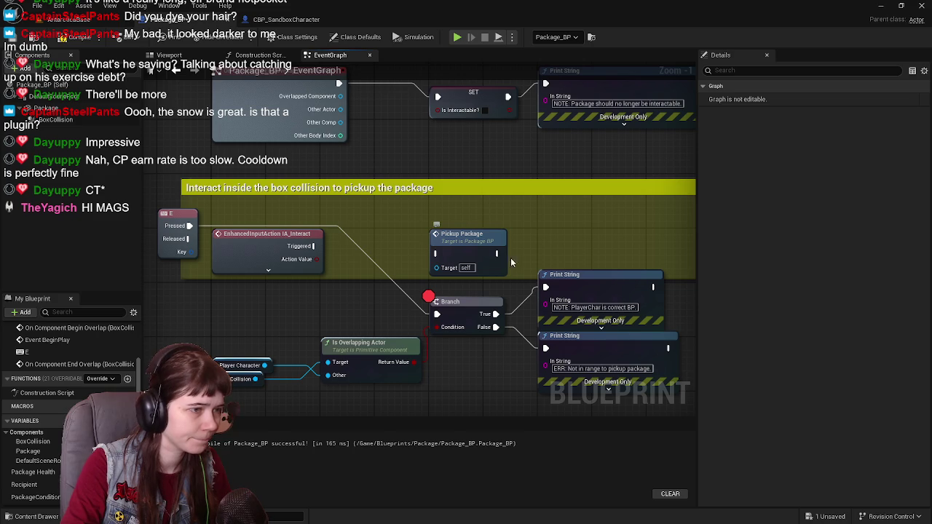
pyautogui.moveTo(314, 246)
pyautogui.mouseDown()
pyautogui.moveTo(444, 262)
pyautogui.moveTo(434, 254)
pyautogui.mouseUp()
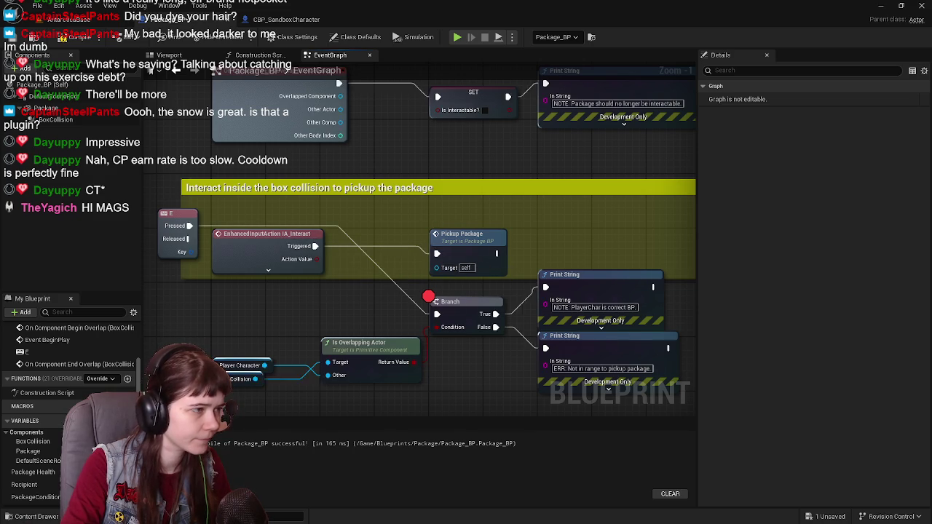
pyautogui.moveTo(265, 223); pyautogui.dragTo(358, 216)
pyautogui.keyDown('alt'); pyautogui.click(262, 219); pyautogui.keyUp('alt')
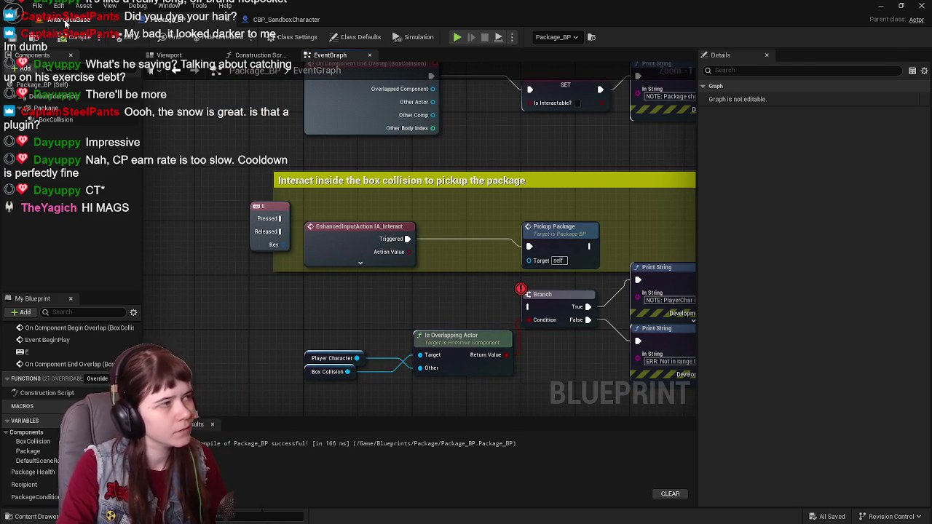
pyautogui.click(80, 19)
pyautogui.click(241, 38)
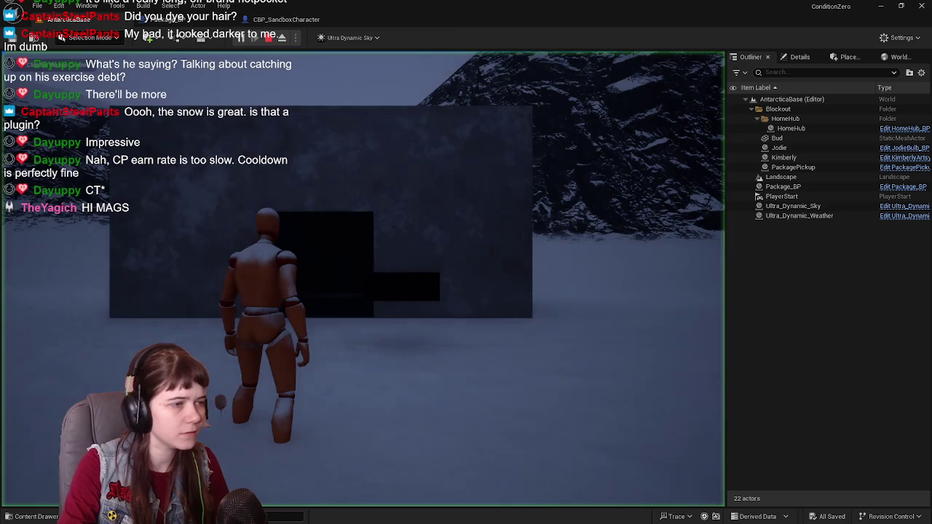
# Step: Walk the character toward the package box, stop the session, and return to Package_BP
pyautogui.press('w')
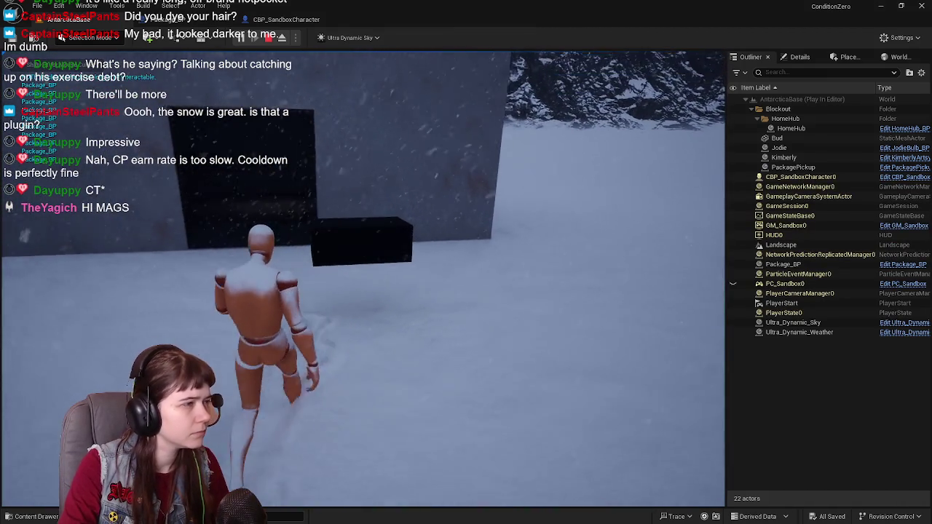
pyautogui.press('Escape')
pyautogui.click(184, 26)
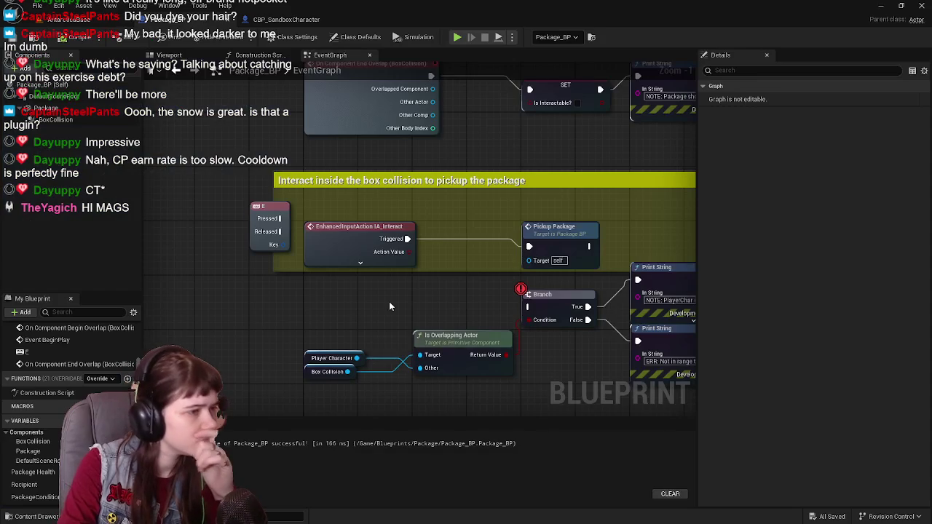
# Step: Connect E's Pressed output to Pickup Package, remove the Branch node's breakpoint, and recompile
pyautogui.moveTo(206, 220); pyautogui.dragTo(456, 247)
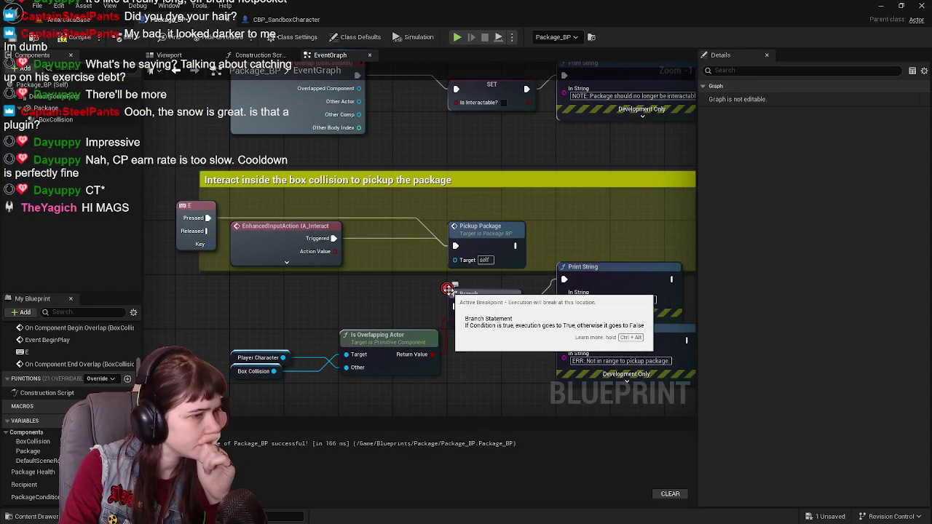
pyautogui.rightClick(448, 289)
pyautogui.click(502, 230)
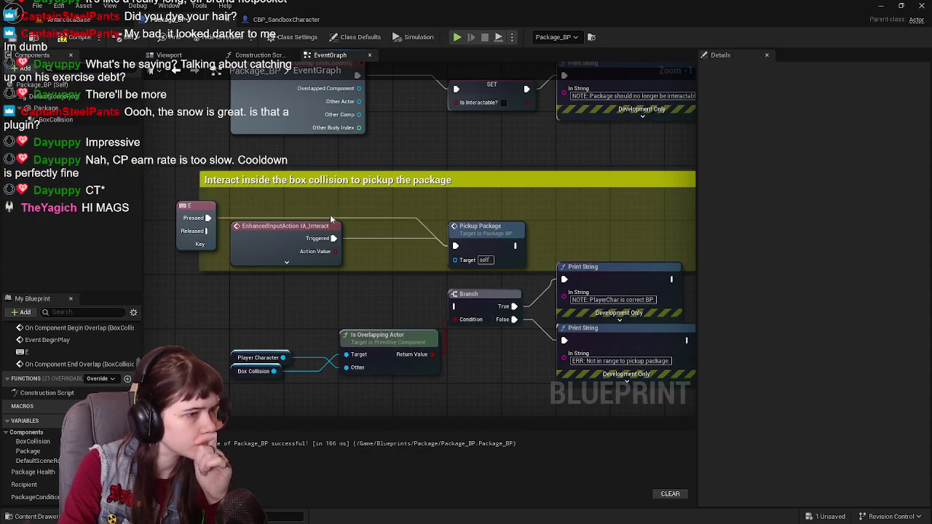
pyautogui.click(73, 37)
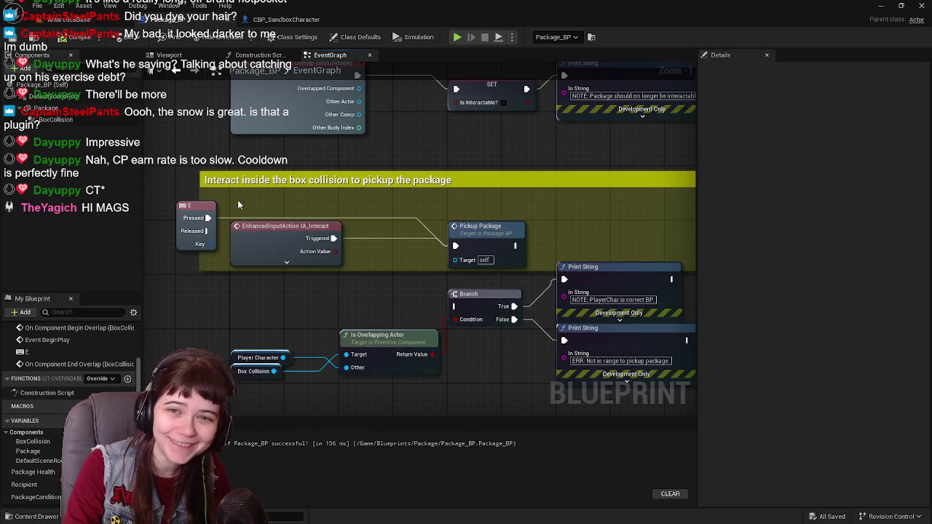
# Step: Playtest the level walking across the snow, then bring the pickup section of the graph into view
pyautogui.click(93, 23)
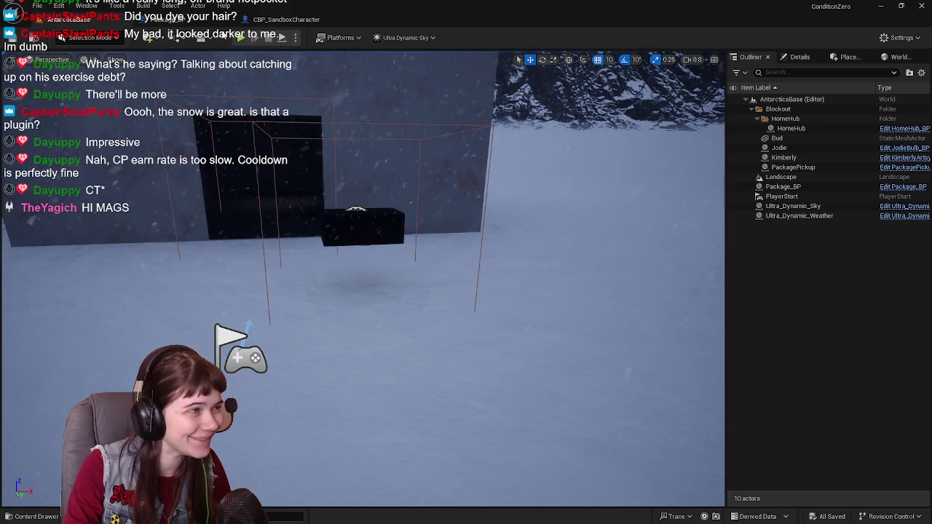
pyautogui.click(397, 230)
pyautogui.press('w')
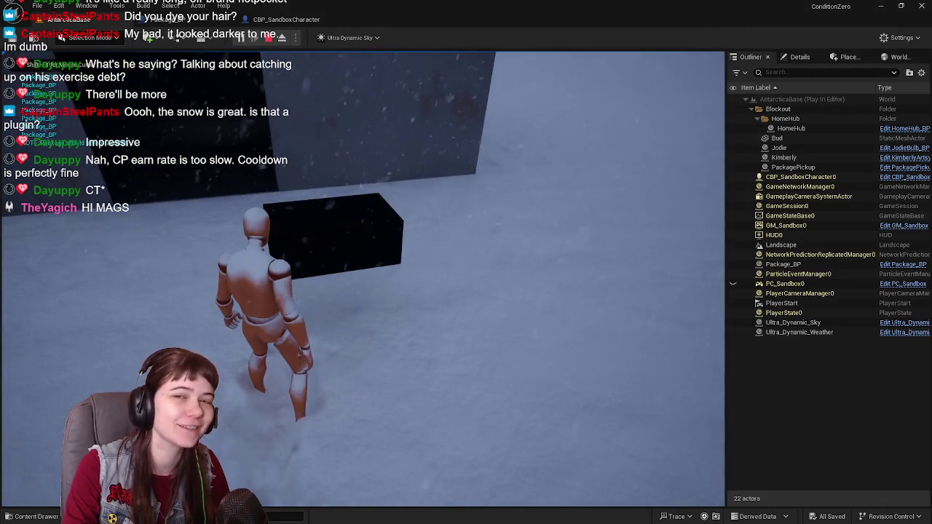
pyautogui.press('Escape')
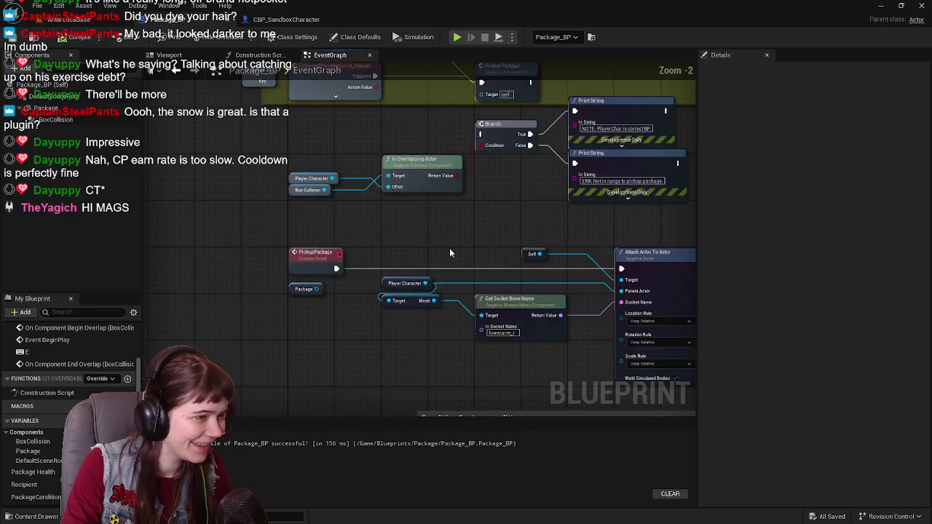
pyautogui.scroll(1, 450, 248)
pyautogui.moveTo(449, 247)
pyautogui.mouseDown()
pyautogui.moveTo(336, 190)
pyautogui.moveTo(376, 196)
pyautogui.moveTo(388, 241)
pyautogui.moveTo(443, 267)
pyautogui.moveTo(471, 369)
pyautogui.mouseUp()
# Step: Add a breakpoint on the Pickup Package node
pyautogui.rightClick(499, 240)
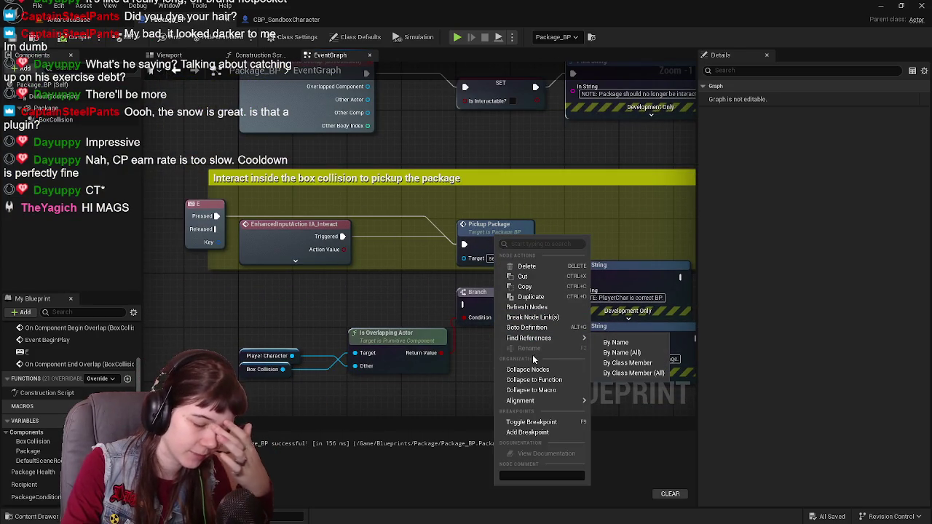
pyautogui.click(539, 422)
pyautogui.moveTo(387, 281); pyautogui.dragTo(387, 330)
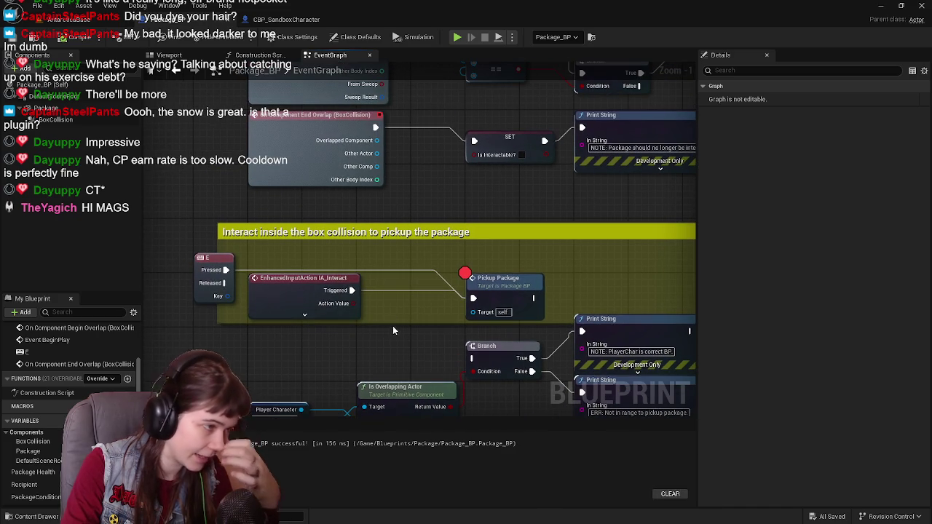
# Step: Playtest by walking the character up to the dark box, then return to Package_BP's graph
pyautogui.click(69, 19)
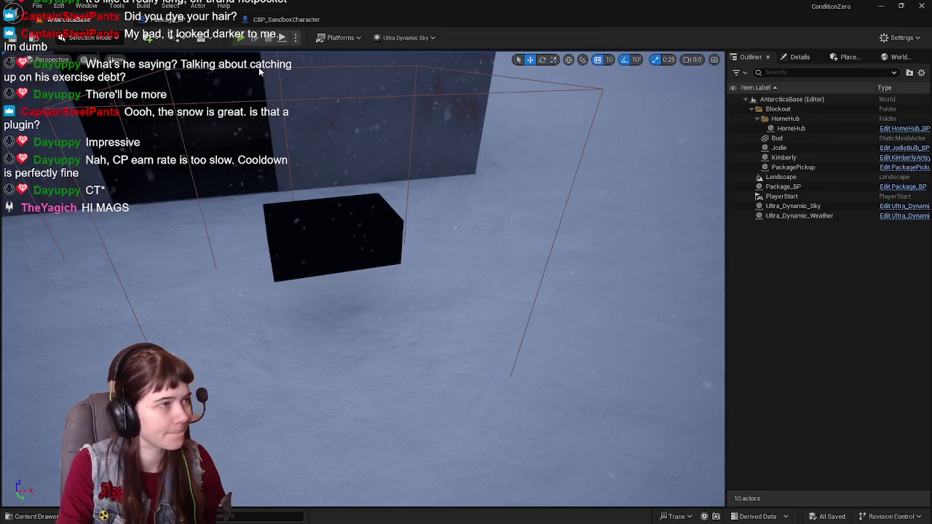
pyautogui.click(242, 40)
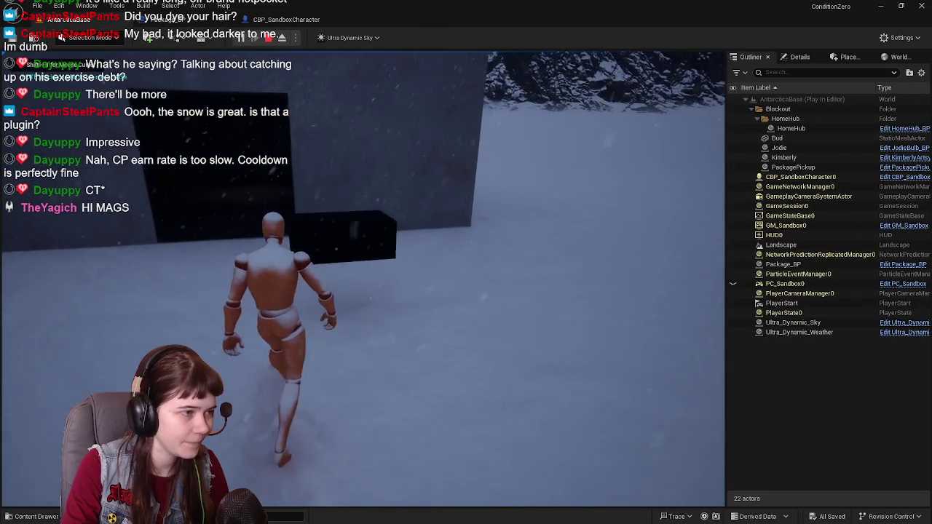
pyautogui.press('w')
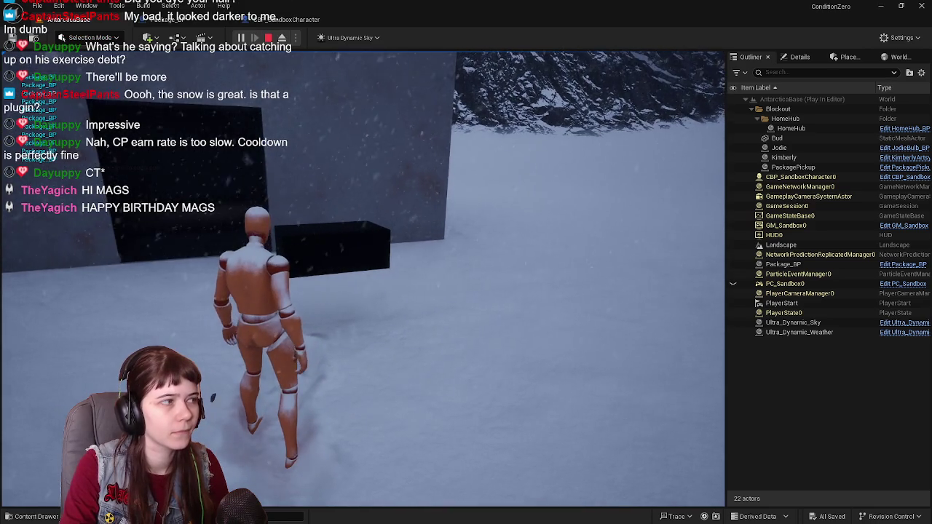
pyautogui.press('Escape')
pyautogui.click(168, 19)
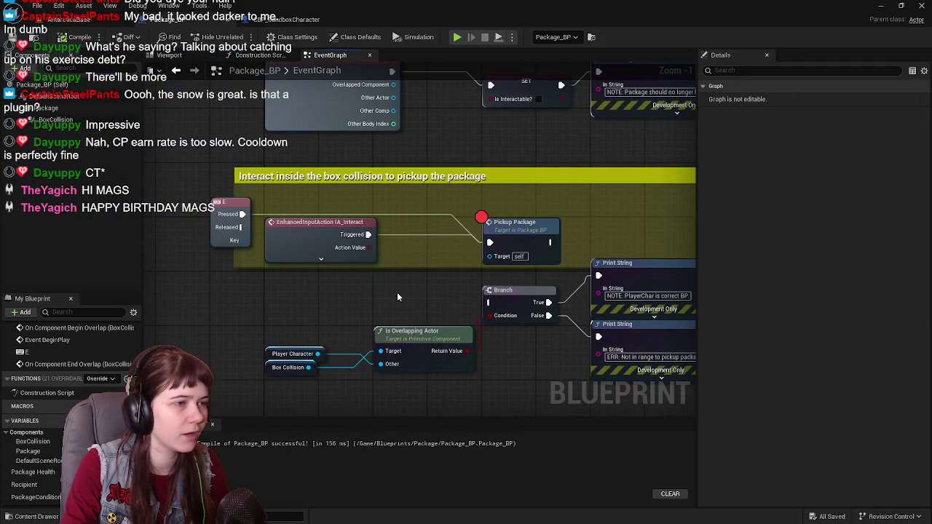
# Step: Find the pickup section and delete its E key event node
pyautogui.scroll(1, 404, 303)
pyautogui.moveTo(405, 303)
pyautogui.mouseDown()
pyautogui.moveTo(318, 275)
pyautogui.moveTo(424, 300)
pyautogui.mouseUp()
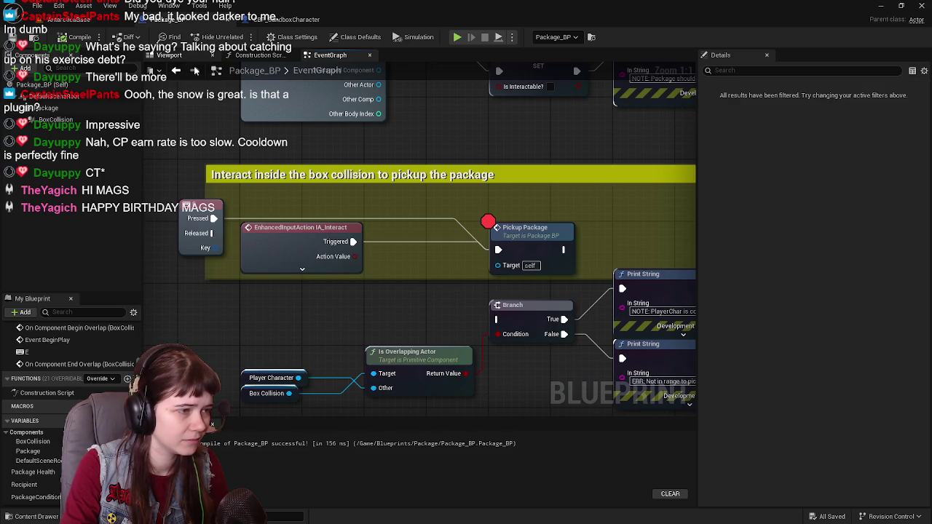
pyautogui.scroll(-1, 376, 204)
pyautogui.moveTo(420, 207)
pyautogui.mouseDown()
pyautogui.moveTo(332, 242)
pyautogui.moveTo(389, 262)
pyautogui.mouseUp()
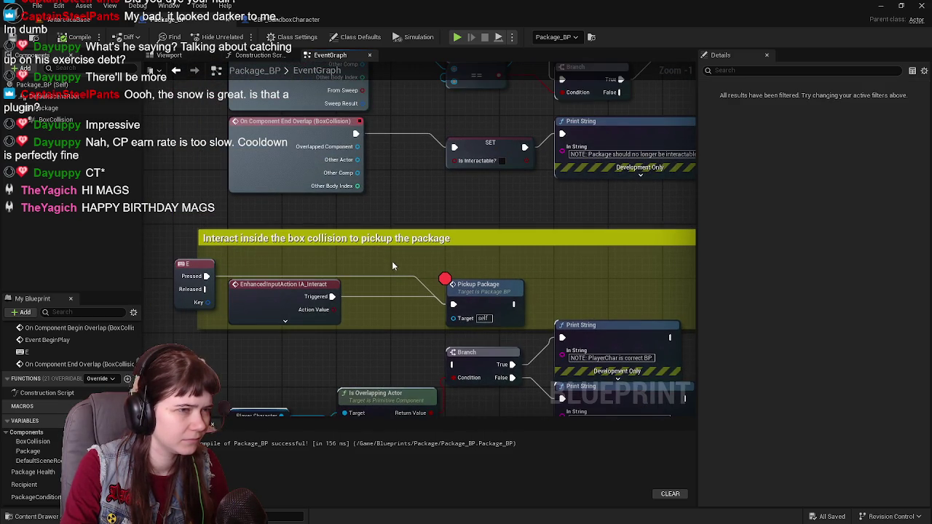
pyautogui.scroll(1, 398, 262)
pyautogui.scroll(-1, 398, 262)
pyautogui.moveTo(406, 249)
pyautogui.mouseDown()
pyautogui.moveTo(393, 386)
pyautogui.moveTo(268, 341)
pyautogui.mouseUp()
pyautogui.scroll(-1, 267, 341)
pyautogui.scroll(1, 483, 297)
pyautogui.moveTo(484, 297)
pyautogui.mouseDown()
pyautogui.moveTo(462, 359)
pyautogui.moveTo(484, 169)
pyautogui.moveTo(460, 233)
pyautogui.mouseUp()
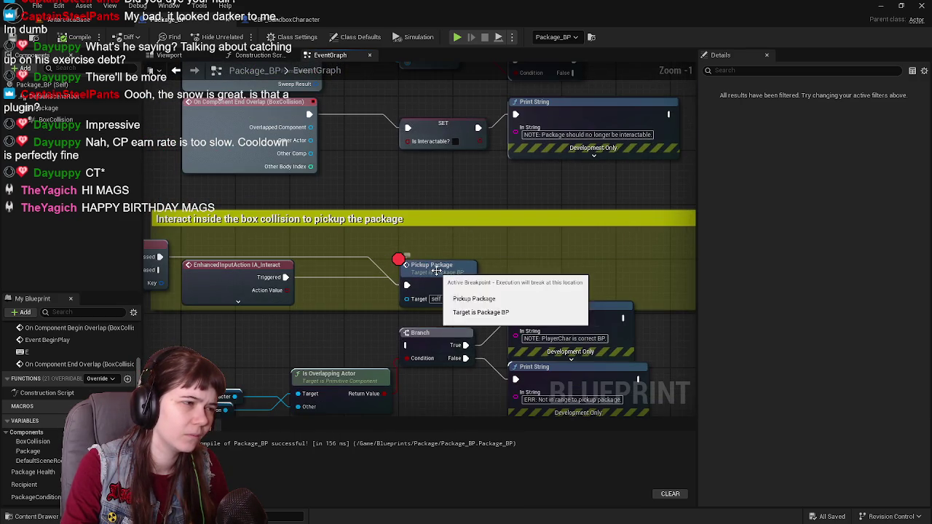
pyautogui.moveTo(432, 266); pyautogui.dragTo(484, 258)
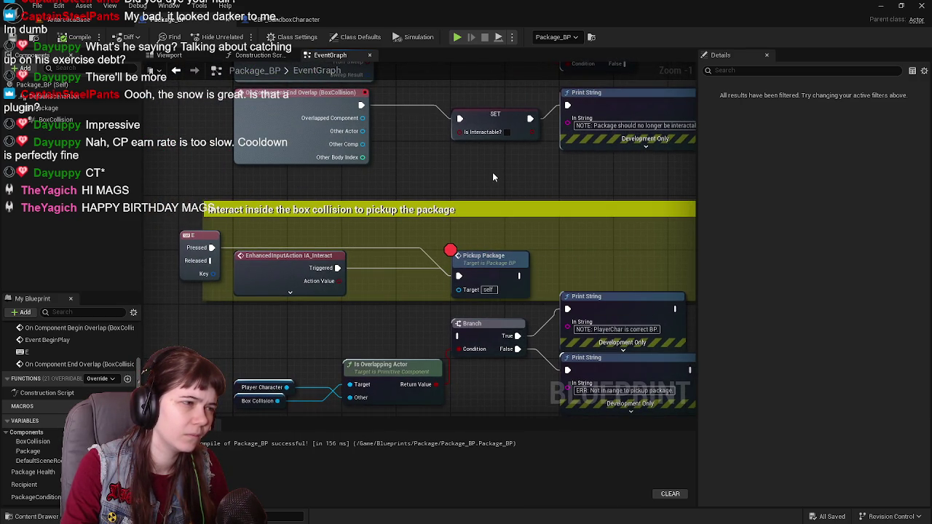
pyautogui.click(191, 238)
pyautogui.press('Delete')
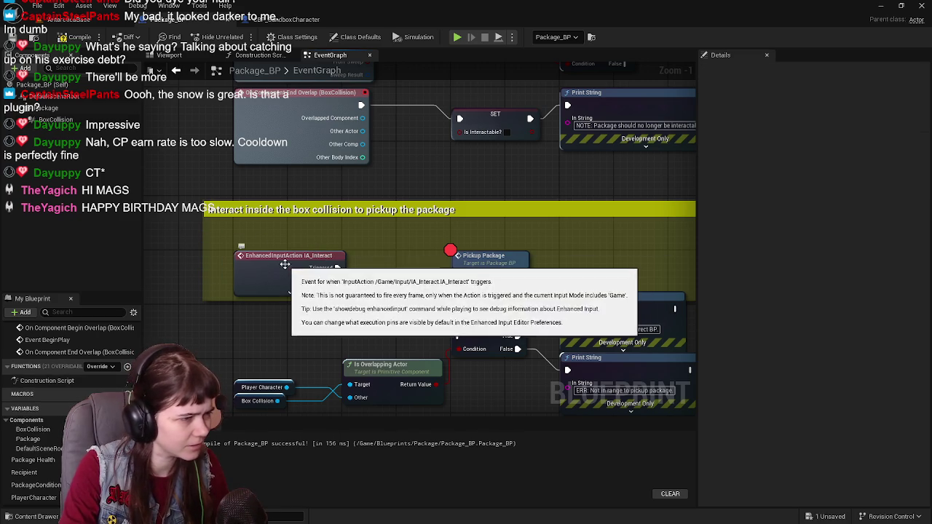
pyautogui.click(319, 254)
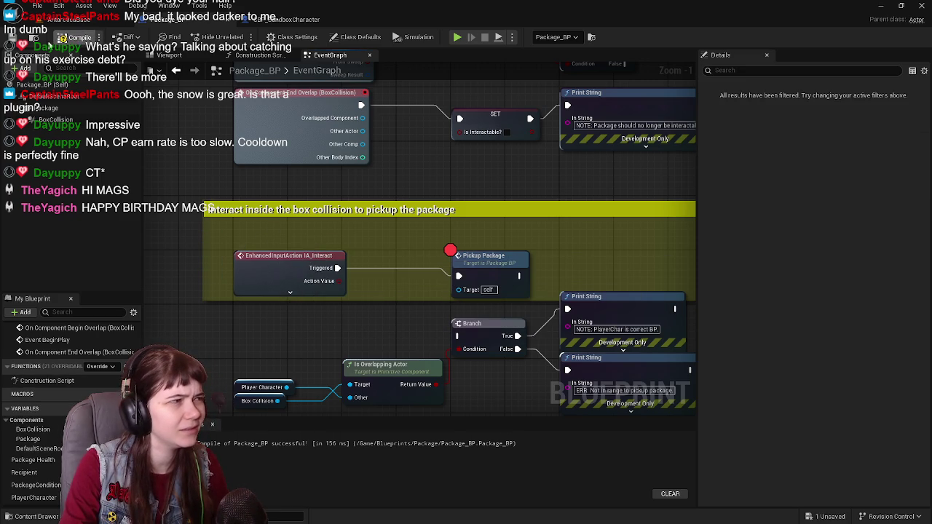
# Step: Recompile Package_BP and return to the AntarcticaBase level
pyautogui.click(76, 36)
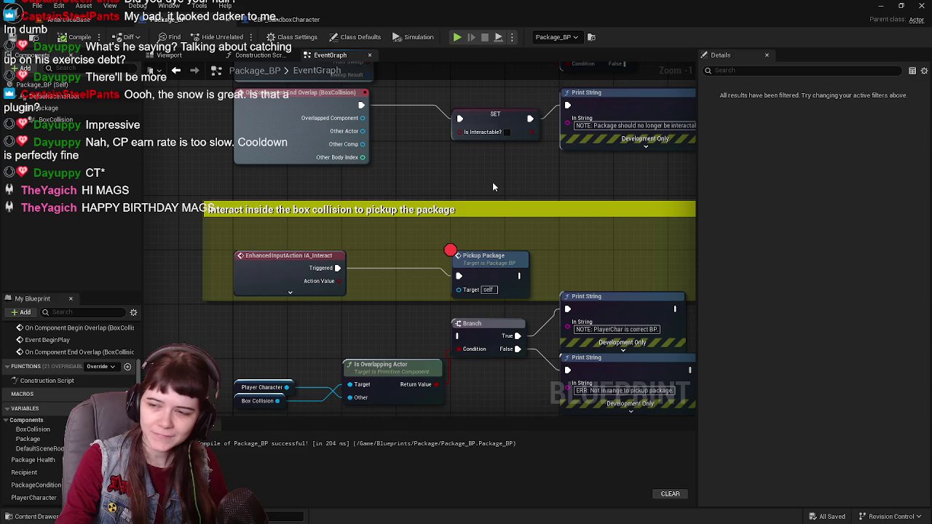
pyautogui.moveTo(492, 187)
pyautogui.mouseDown()
pyautogui.moveTo(415, 203)
pyautogui.moveTo(400, 162)
pyautogui.moveTo(409, 116)
pyautogui.mouseUp()
pyautogui.moveTo(374, 261)
pyautogui.mouseDown()
pyautogui.moveTo(345, 215)
pyautogui.moveTo(333, 278)
pyautogui.moveTo(349, 278)
pyautogui.moveTo(316, 303)
pyautogui.mouseUp()
pyautogui.click(69, 19)
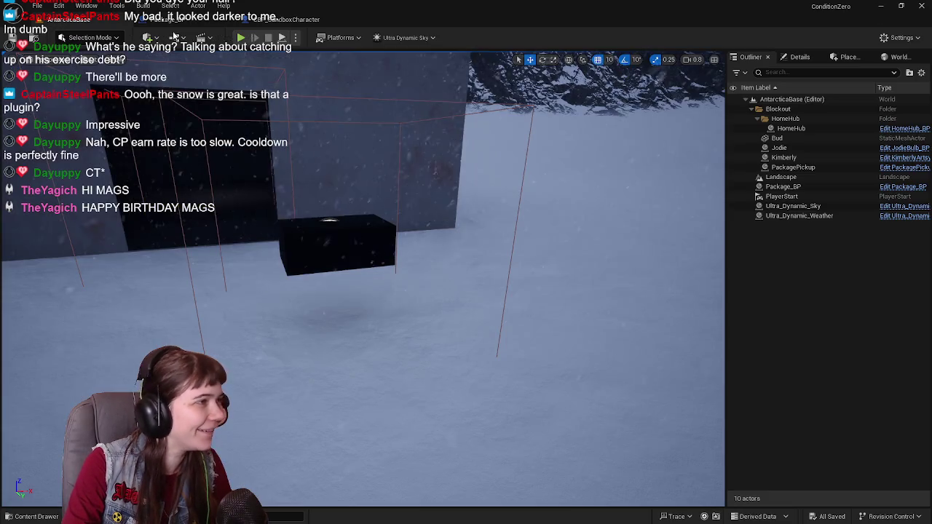
# Step: Play the level, walk the character around the dark package box with W, A and D, then stop
pyautogui.click(240, 38)
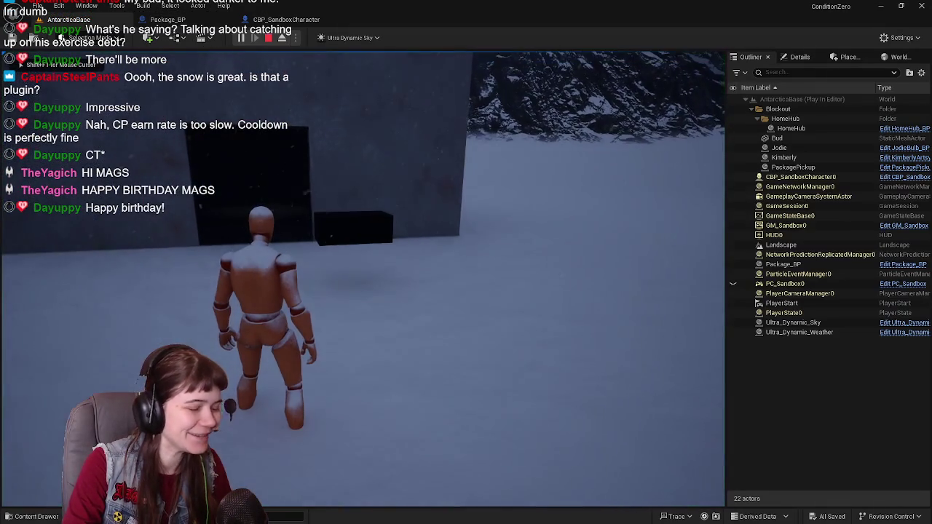
pyautogui.press('w')
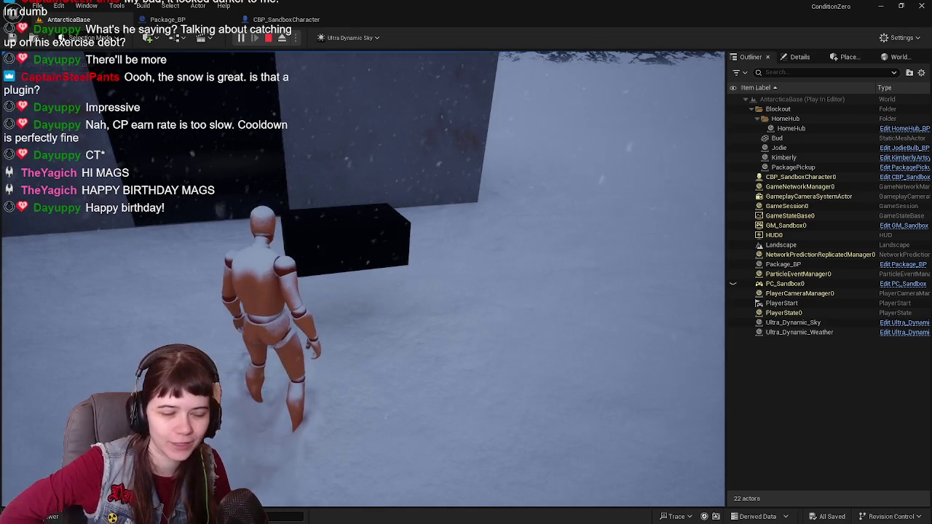
pyautogui.press('a')
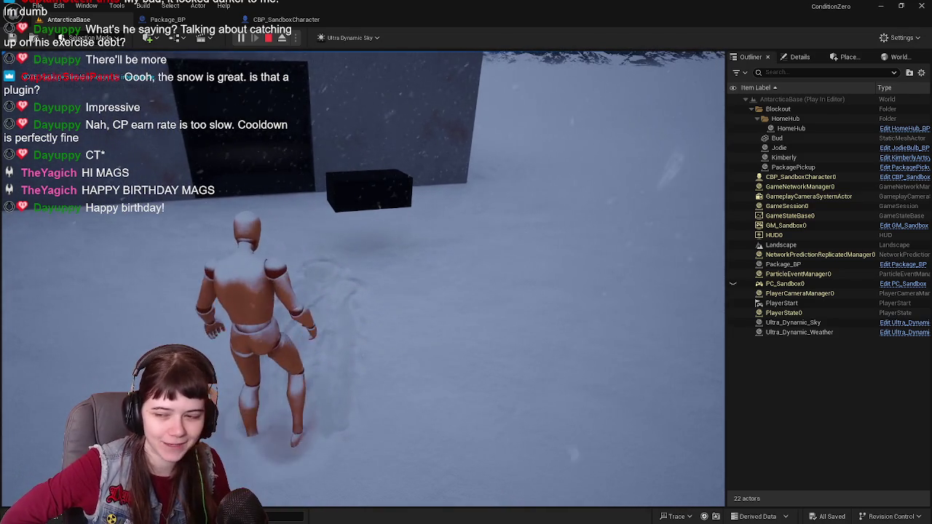
pyautogui.press('d')
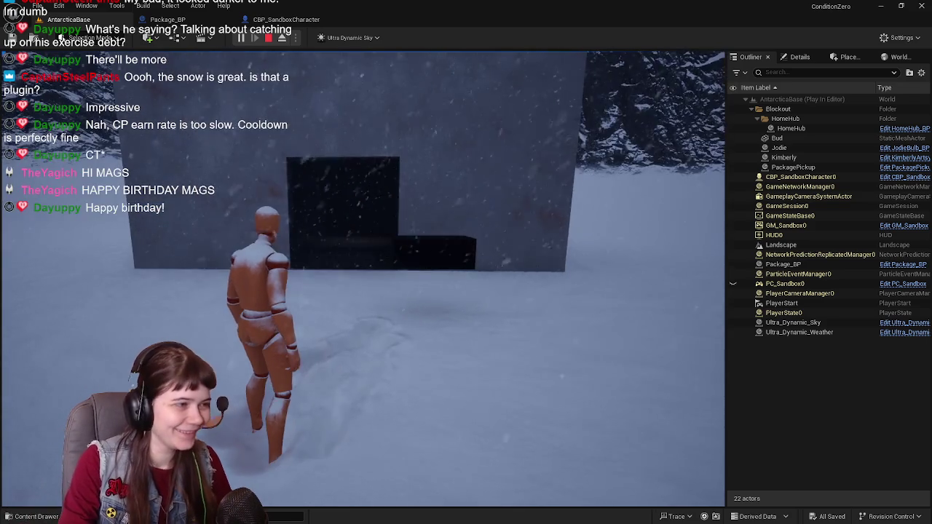
pyautogui.press('Escape')
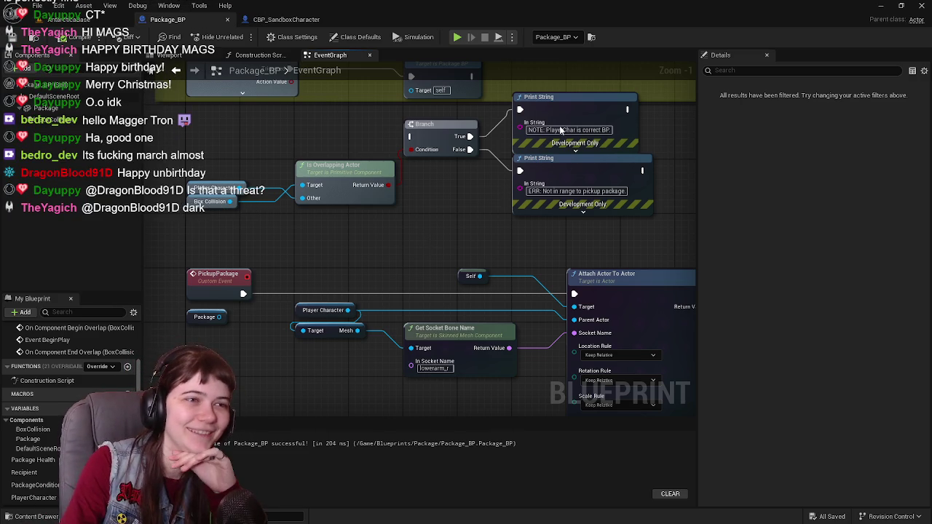
# Step: Restore the editor and review the Condition comments and Attach Actor To Actor node in Package_BP
pyautogui.click(880, 5)
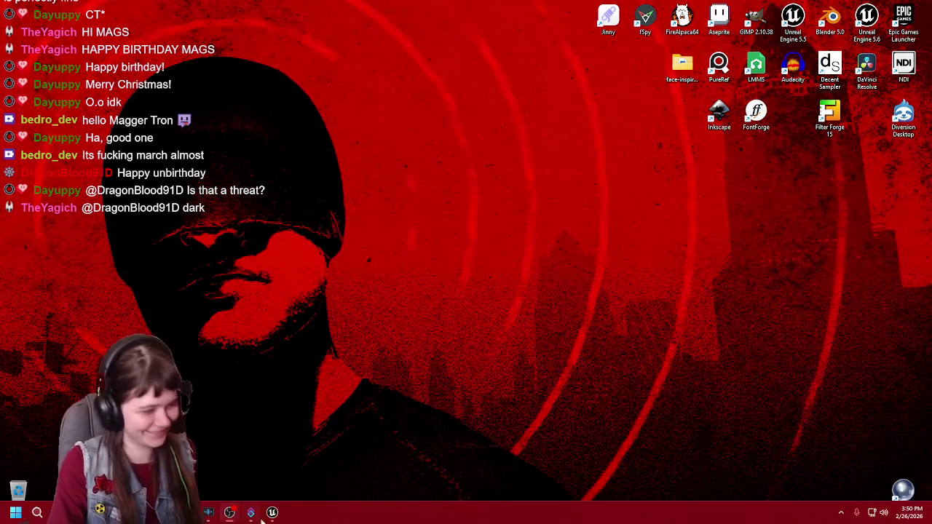
pyautogui.click(270, 512)
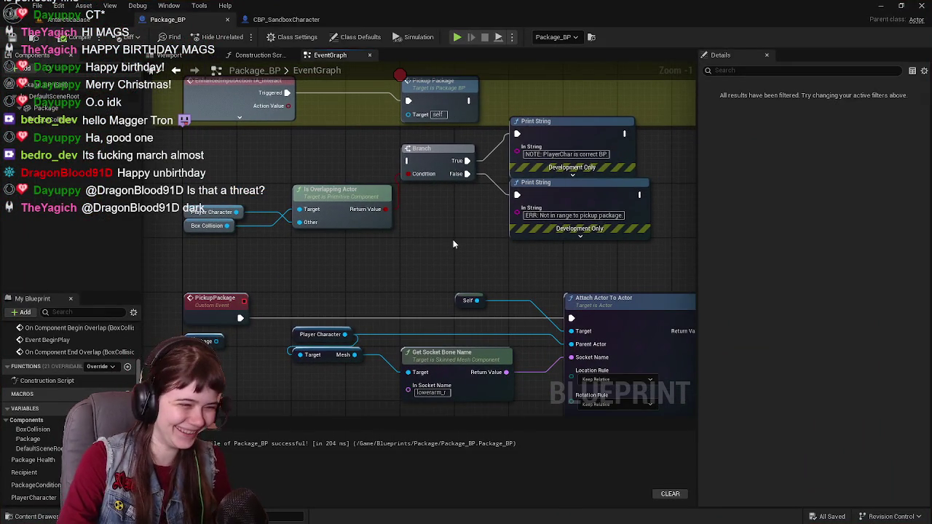
pyautogui.scroll(-5, 453, 244)
pyautogui.moveTo(444, 246)
pyautogui.mouseDown()
pyautogui.moveTo(354, 222)
pyautogui.moveTo(386, 381)
pyautogui.moveTo(377, 270)
pyautogui.moveTo(400, 153)
pyautogui.moveTo(345, 235)
pyautogui.mouseUp()
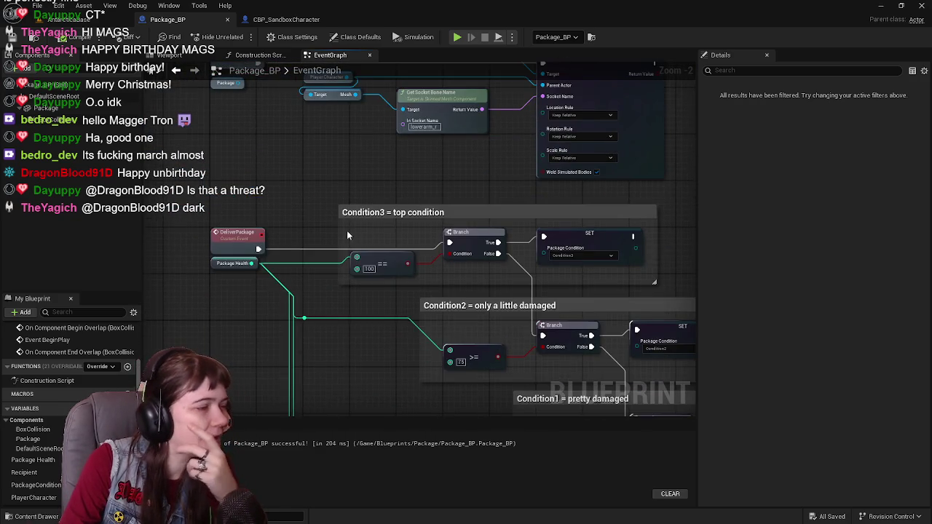
pyautogui.scroll(-2, 437, 218)
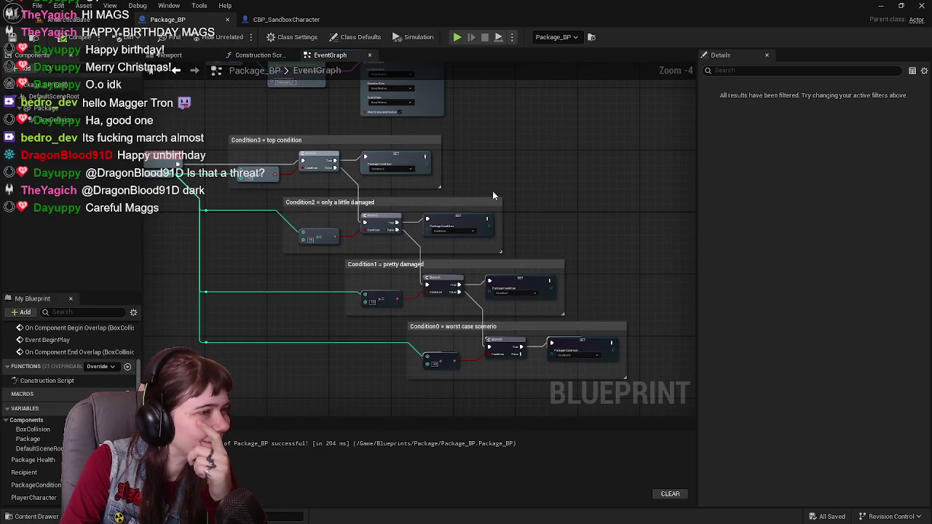
pyautogui.moveTo(492, 190); pyautogui.dragTo(505, 255)
pyautogui.scroll(1, 505, 254)
pyautogui.moveTo(445, 237); pyautogui.dragTo(549, 332)
# Step: Show Package_BP's Class Settings and expand Inherited Interfaces, which lists none
pyautogui.scroll(1, 548, 332)
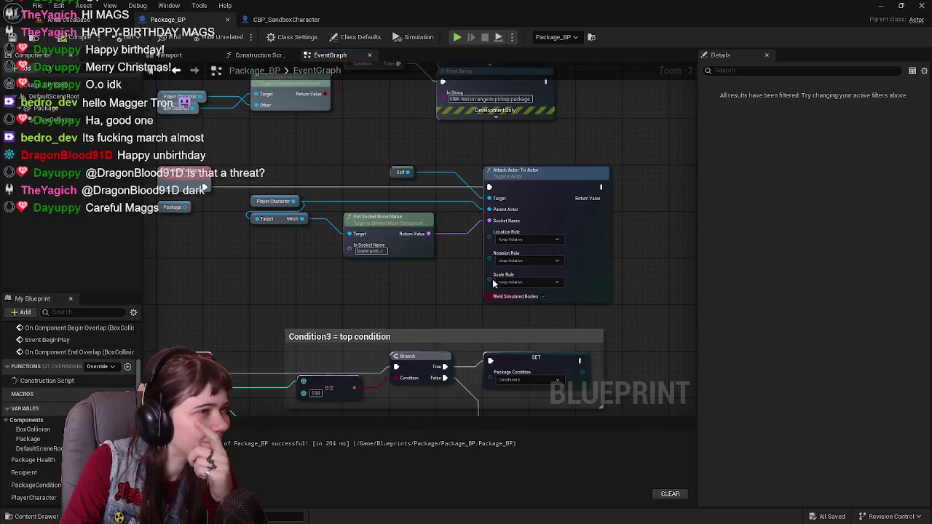
pyautogui.scroll(-1, 378, 175)
pyautogui.moveTo(379, 175); pyautogui.dragTo(396, 237)
pyautogui.scroll(1, 396, 237)
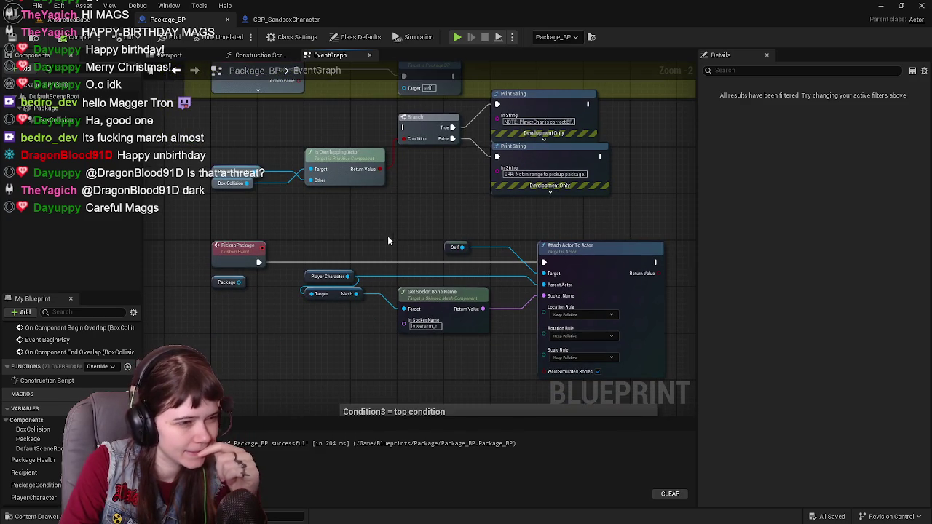
pyautogui.scroll(1, 384, 251)
pyautogui.moveTo(380, 262)
pyautogui.mouseDown()
pyautogui.moveTo(340, 243)
pyautogui.moveTo(371, 248)
pyautogui.moveTo(441, 332)
pyautogui.mouseUp()
pyautogui.scroll(-1, 381, 244)
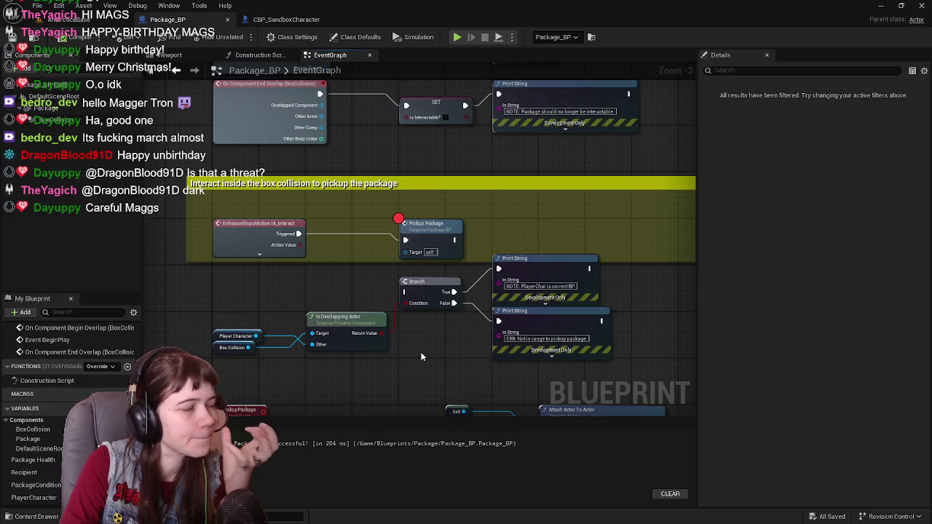
pyautogui.click(292, 37)
pyautogui.click(703, 283)
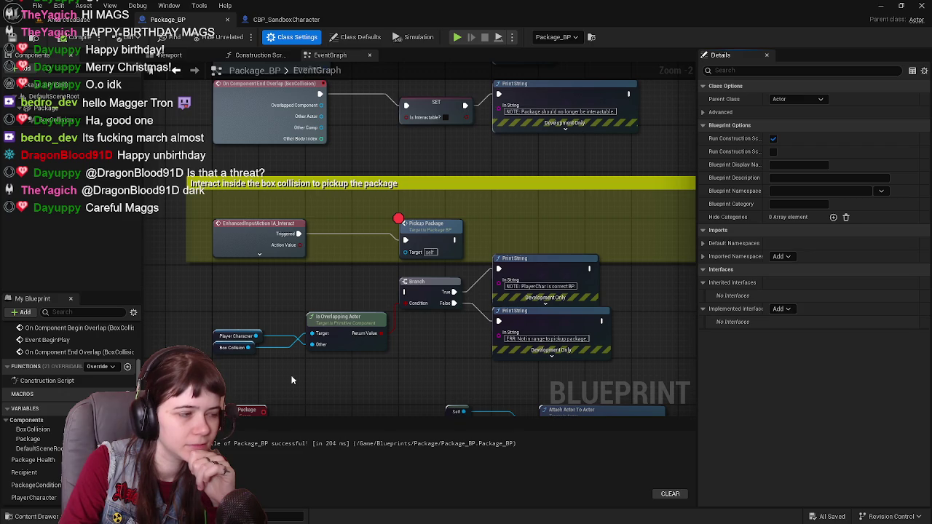
pyautogui.hotkey('ctrl', 'space')
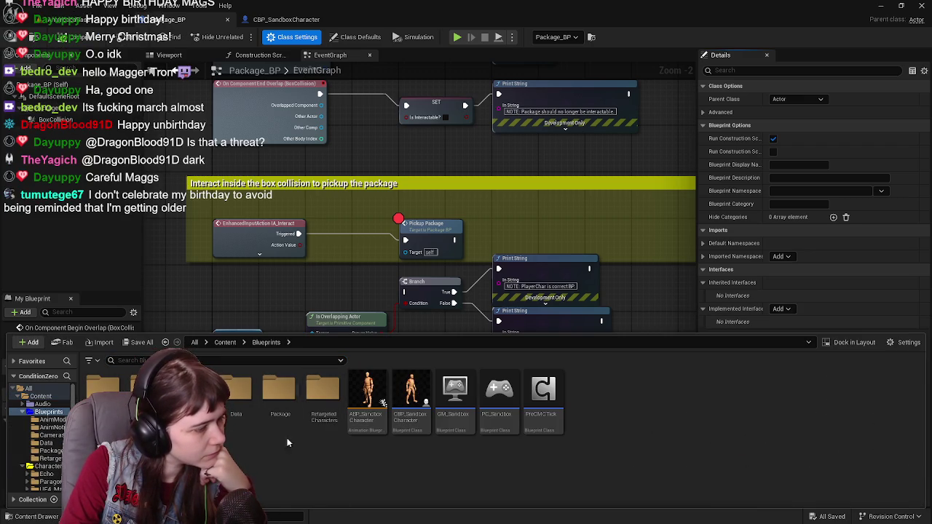
pyautogui.click(225, 342)
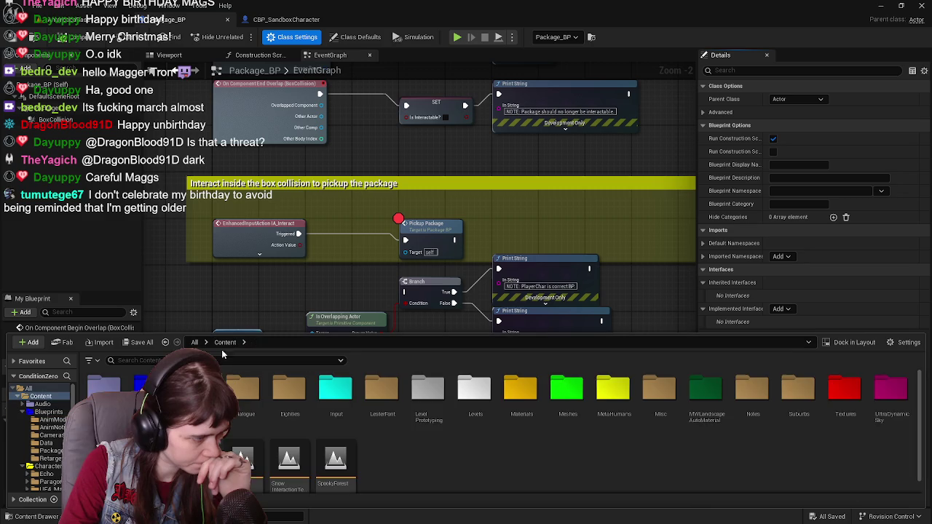
pyautogui.write('BPI')
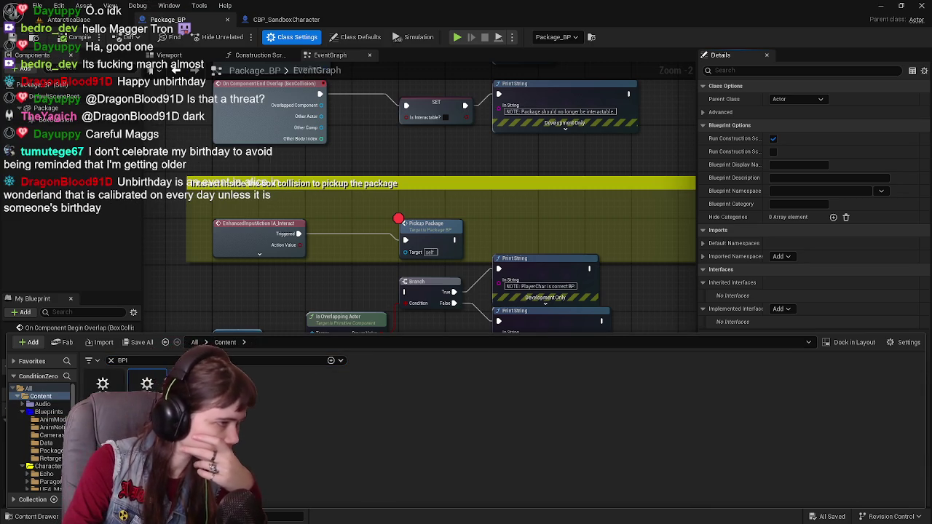
pyautogui.hotkey('ctrl', 'space')
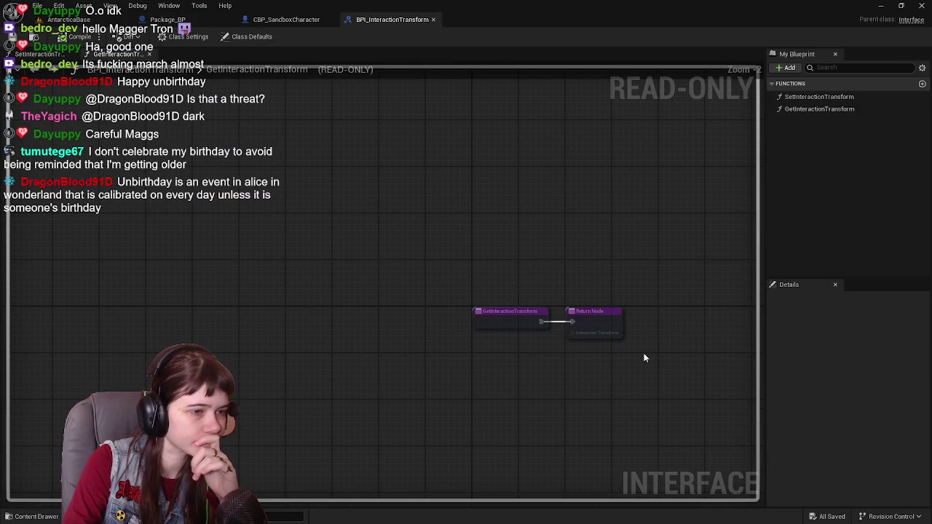
pyautogui.moveTo(630, 333); pyautogui.dragTo(553, 283)
pyautogui.scroll(2, 549, 275)
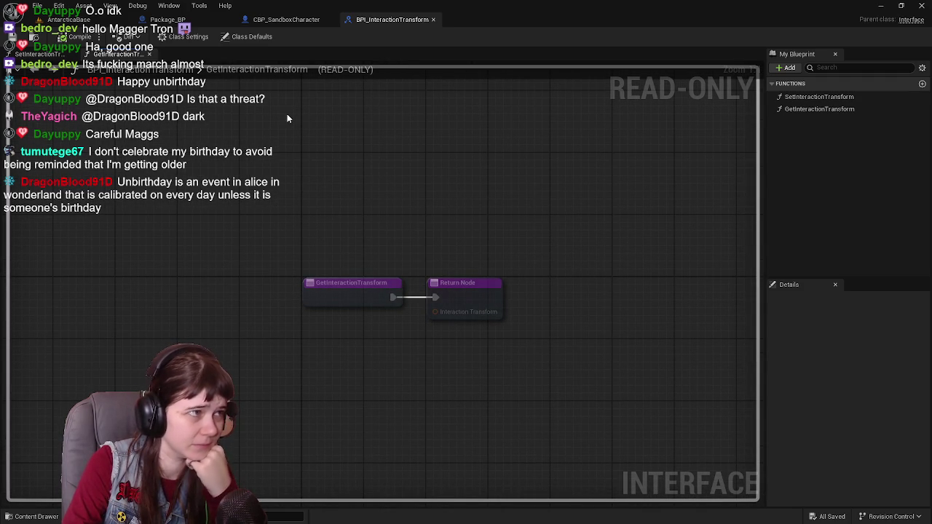
pyautogui.click(47, 56)
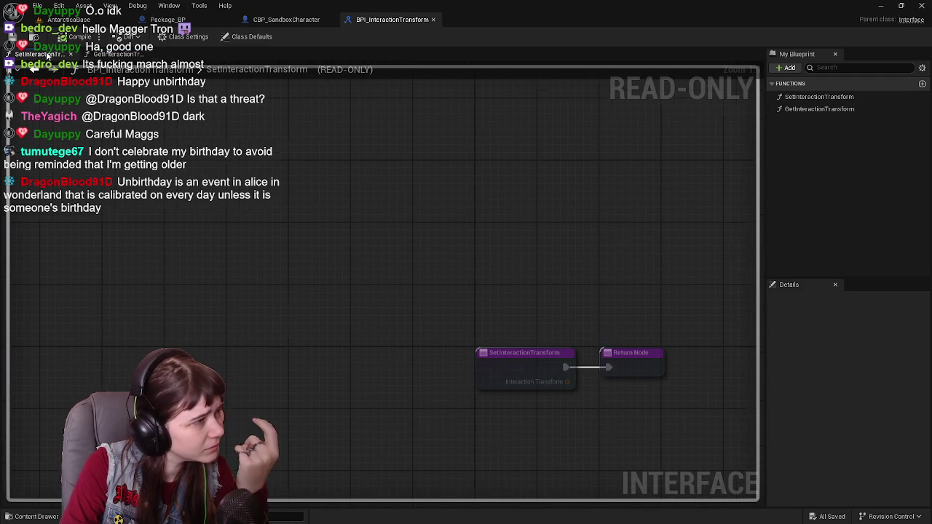
pyautogui.click(434, 19)
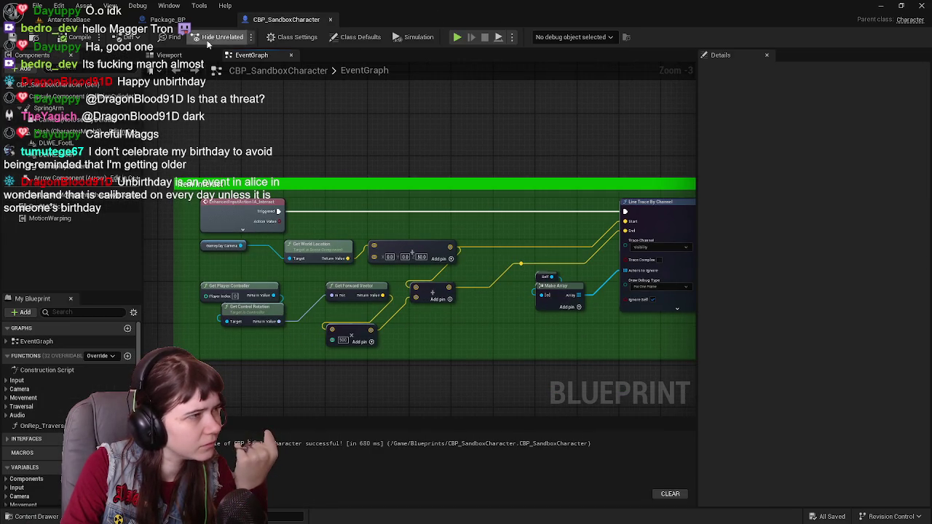
pyautogui.click(167, 20)
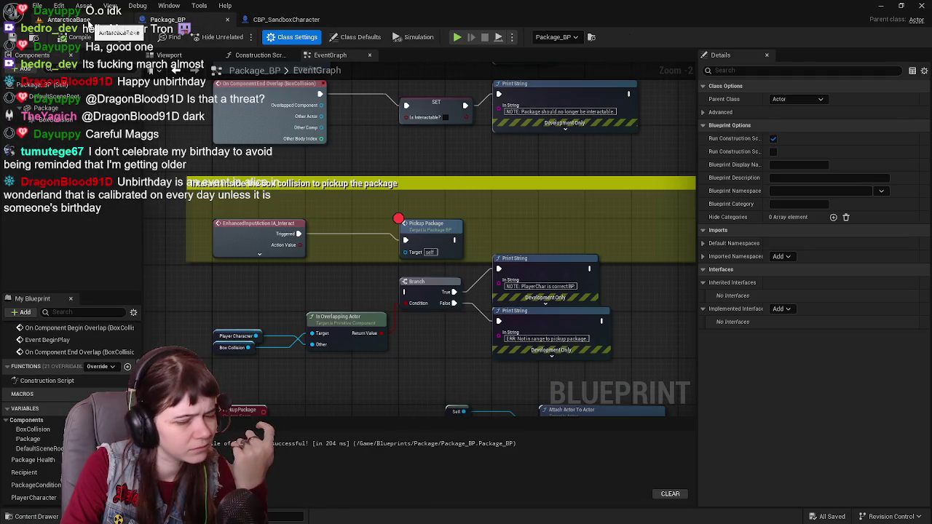
pyautogui.click(85, 28)
pyautogui.click(218, 28)
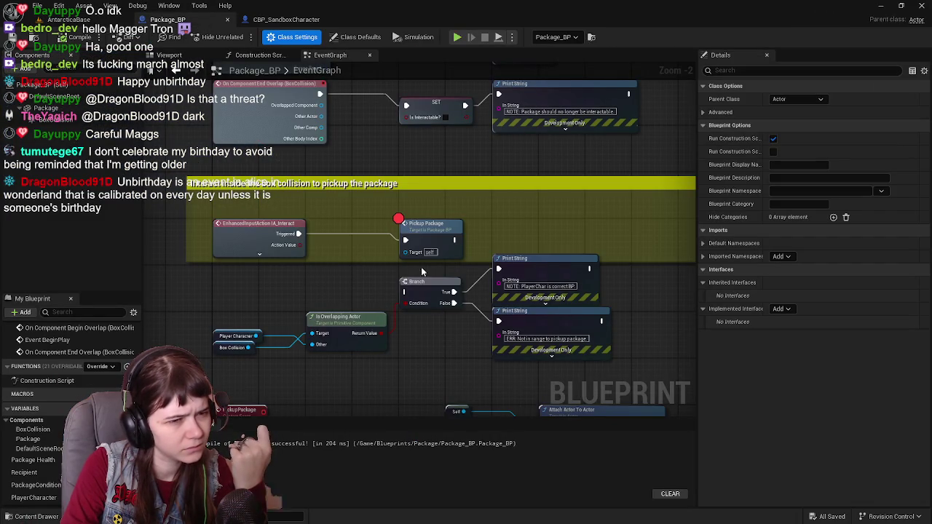
pyautogui.click(702, 309)
pyautogui.click(703, 283)
pyautogui.moveTo(352, 224)
pyautogui.mouseDown()
pyautogui.moveTo(373, 221)
pyautogui.moveTo(322, 231)
pyautogui.mouseUp()
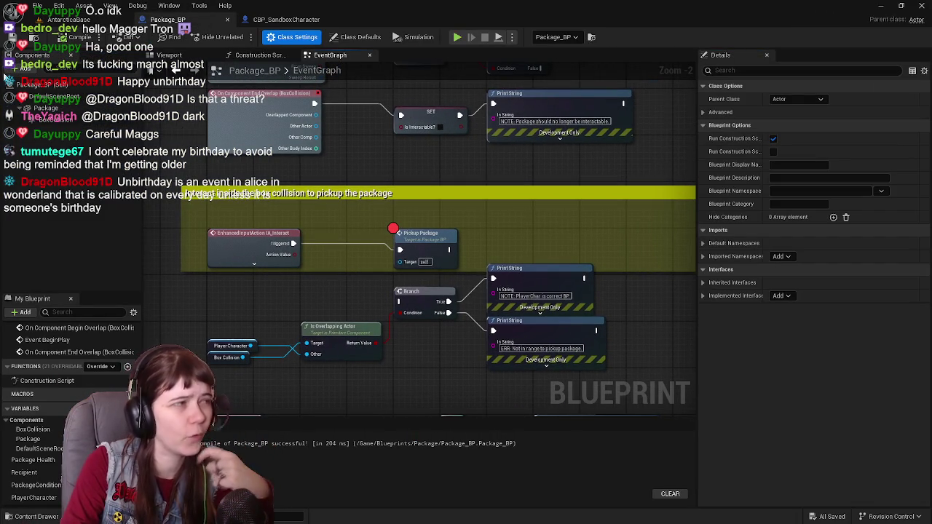
pyautogui.click(29, 516)
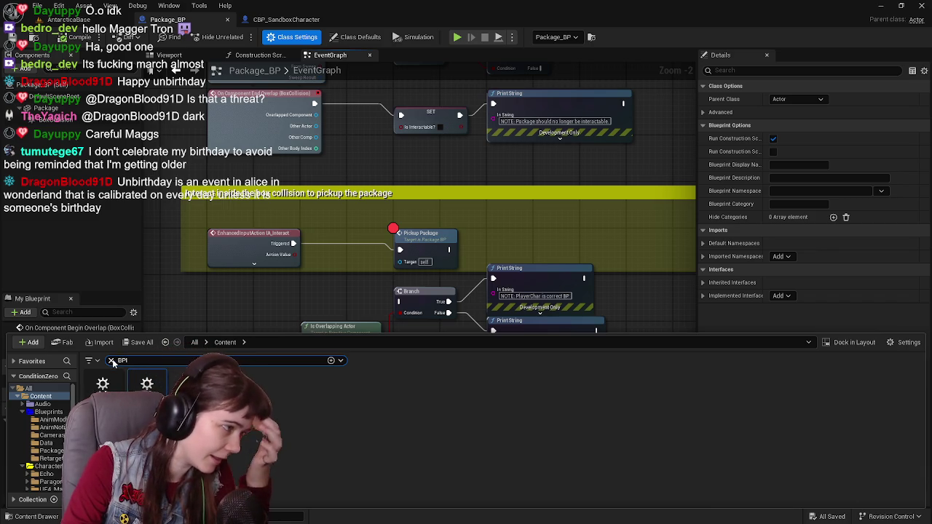
pyautogui.press('BackSpace')
pyautogui.press('BackSpace')
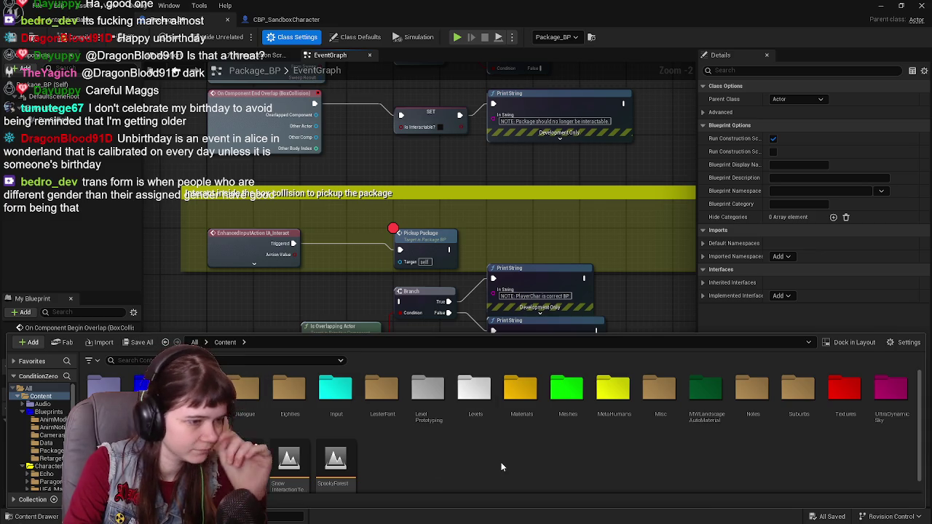
pyautogui.click(338, 328)
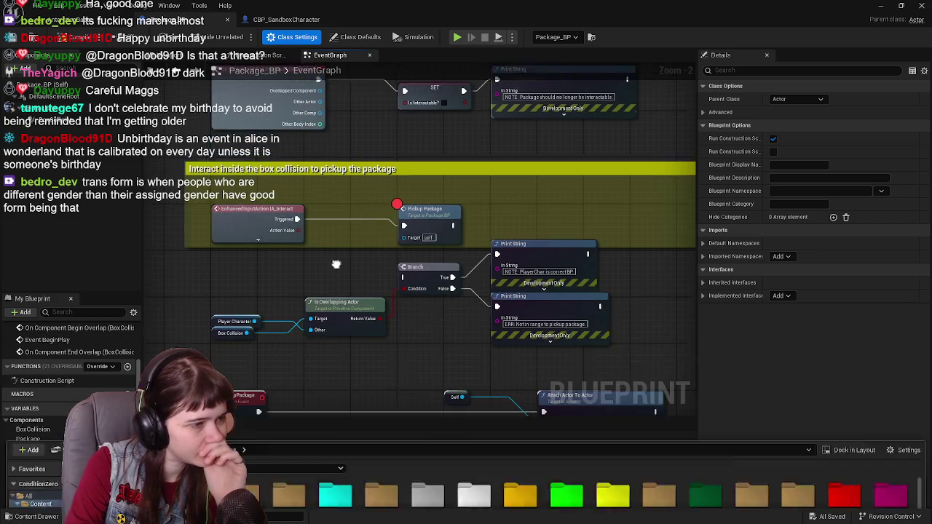
# Step: Add an E key event whose Pressed drives Pickup Package, save with Ctrl+S, and start playing
pyautogui.rightClick(237, 319)
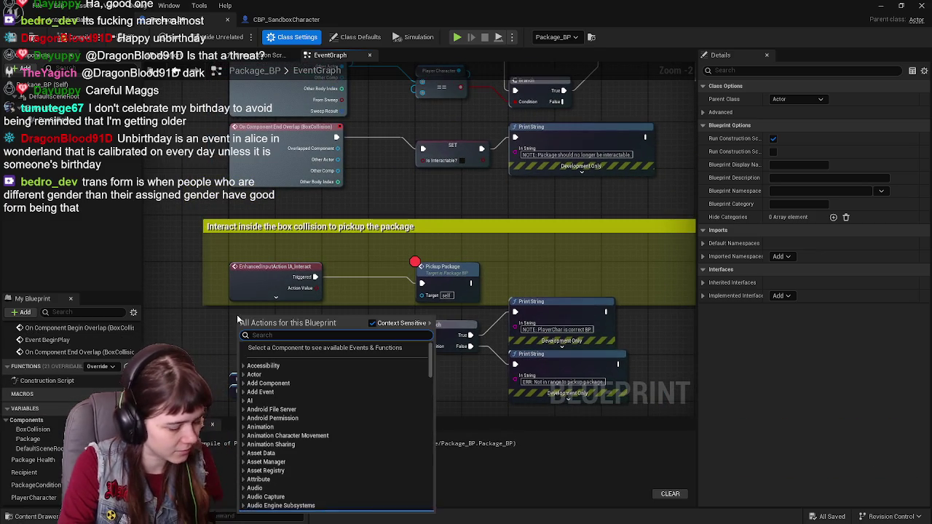
pyautogui.write('ke')
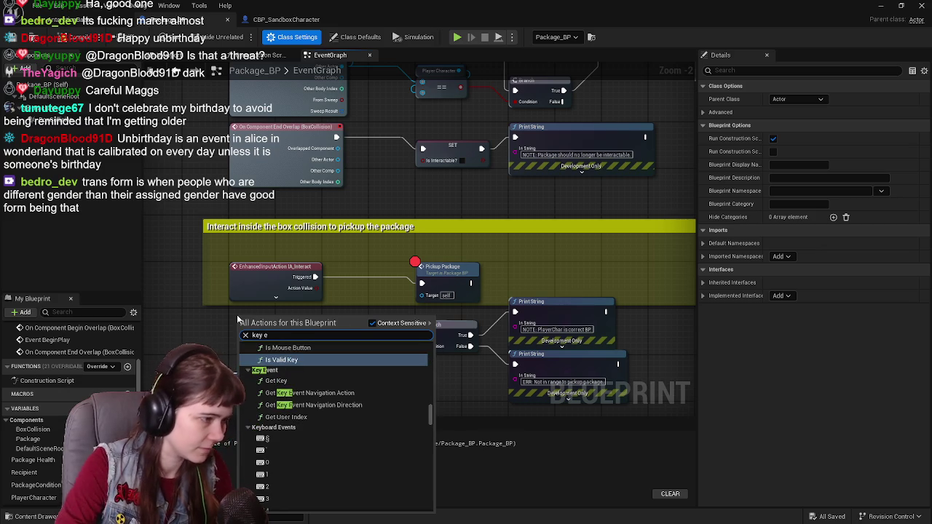
pyautogui.write('y e')
pyautogui.scroll(-3, 292, 431)
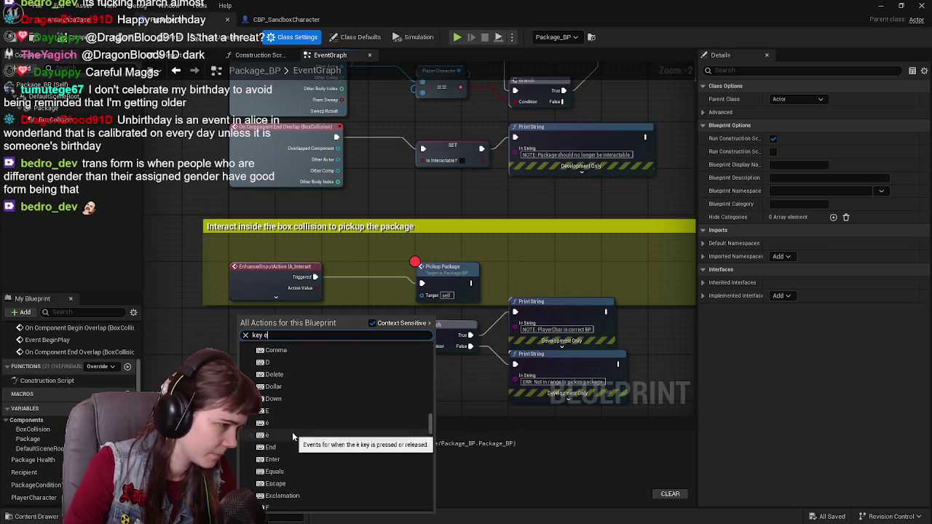
pyautogui.click(282, 409)
pyautogui.moveTo(253, 321)
pyautogui.mouseDown()
pyautogui.moveTo(202, 257)
pyautogui.moveTo(202, 270)
pyautogui.moveTo(327, 268)
pyautogui.moveTo(421, 283)
pyautogui.mouseUp()
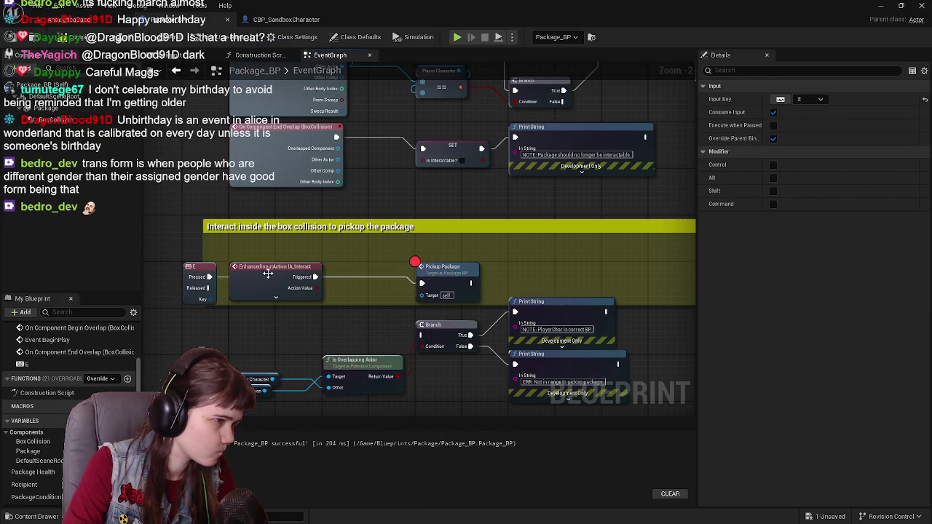
pyautogui.moveTo(283, 266); pyautogui.dragTo(284, 295)
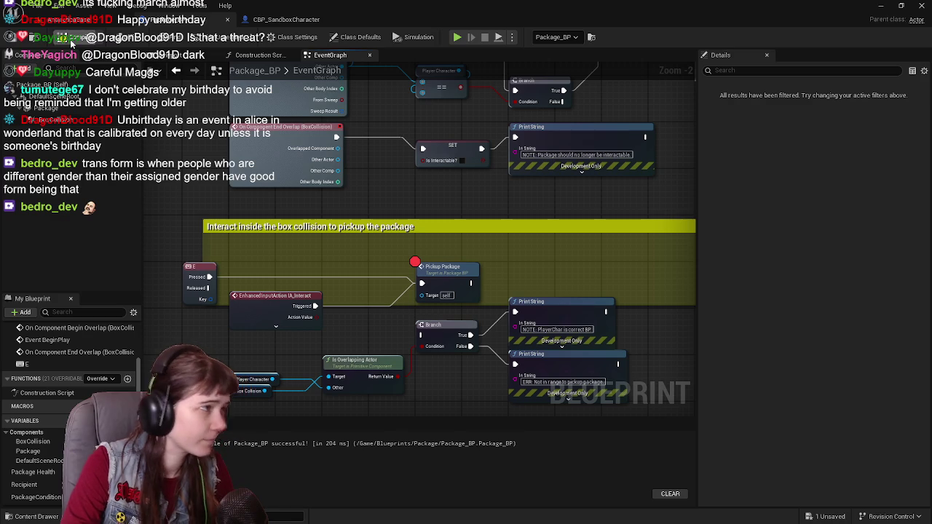
pyautogui.hotkey('ctrl', 's')
pyautogui.hotkey('alt', 'p')
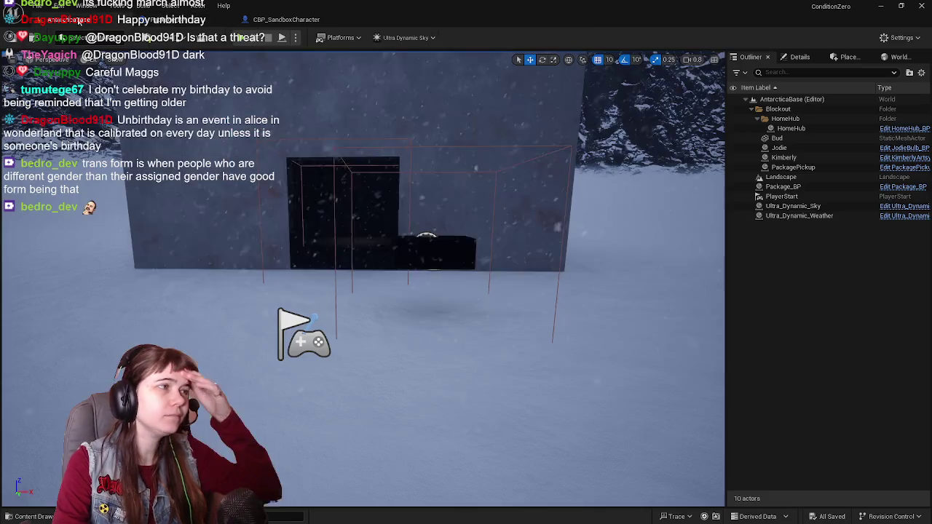
# Step: Test the E pickup in play, then fit E key, Pickup Package and IA_Interact inside the enlarged comment
pyautogui.press('w')
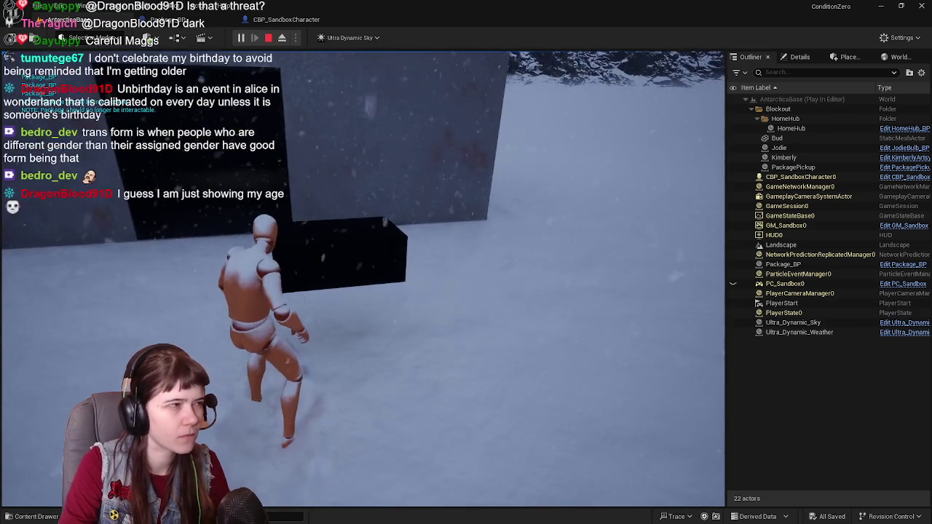
pyautogui.press('e')
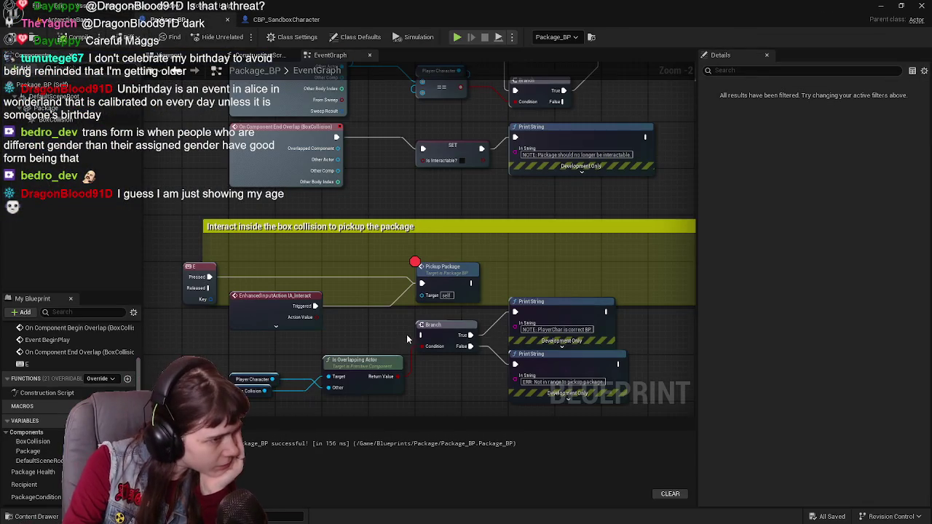
pyautogui.moveTo(221, 282)
pyautogui.mouseDown()
pyautogui.moveTo(271, 258)
pyautogui.moveTo(271, 275)
pyautogui.mouseUp()
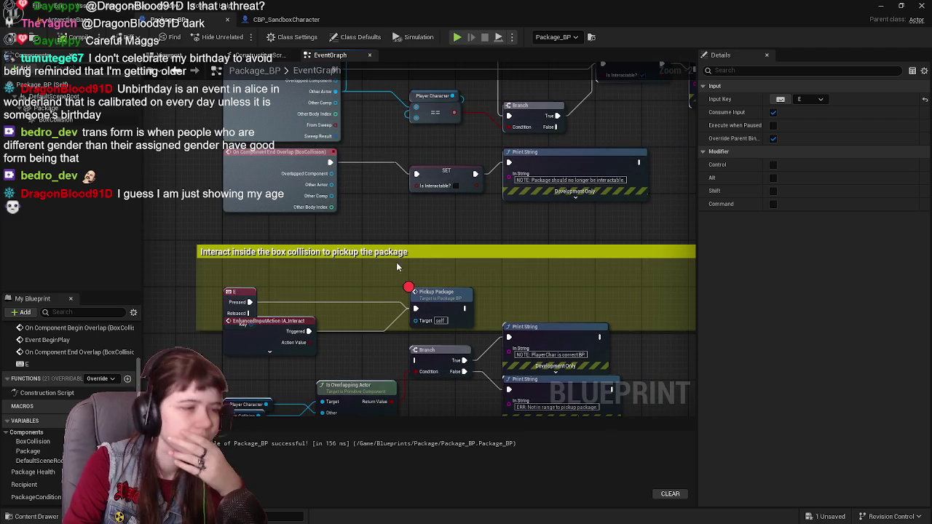
pyautogui.moveTo(408, 248); pyautogui.dragTo(409, 259)
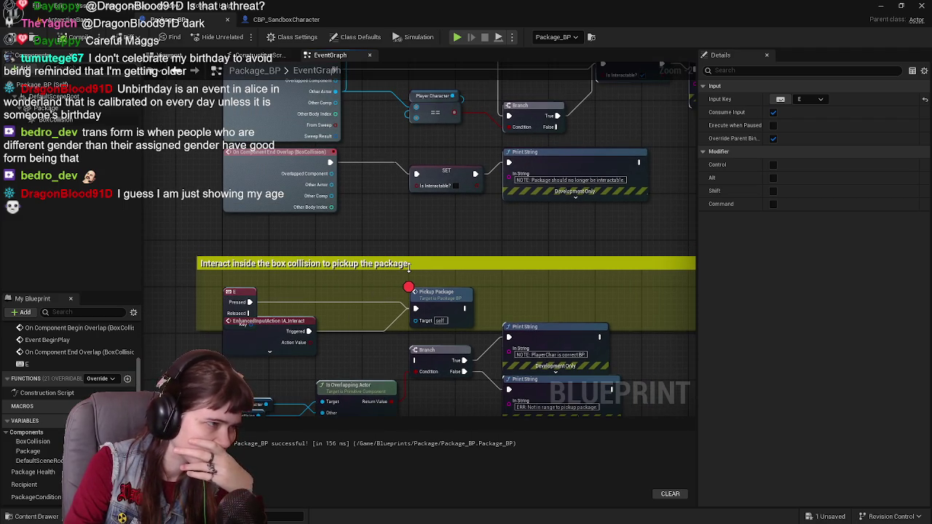
pyautogui.moveTo(240, 289); pyautogui.dragTo(233, 249)
pyautogui.moveTo(367, 247); pyautogui.dragTo(364, 216)
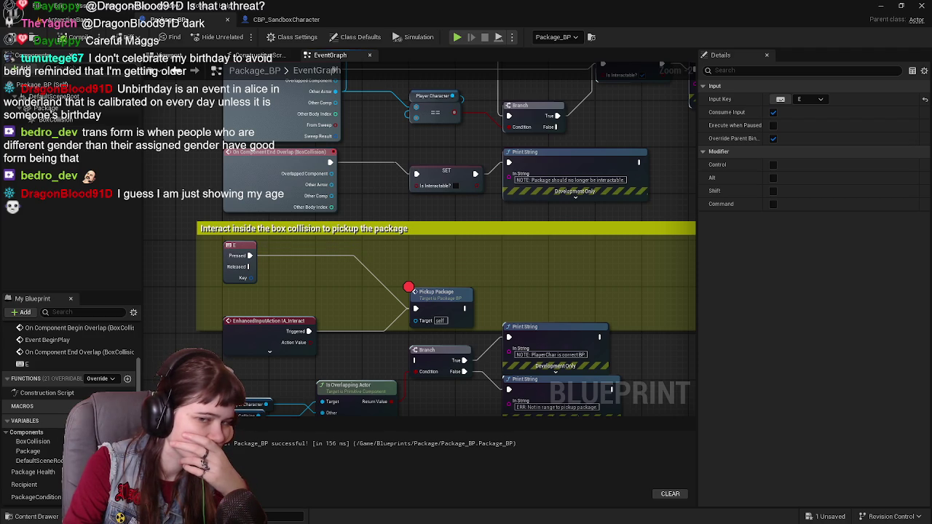
pyautogui.moveTo(443, 280)
pyautogui.mouseDown()
pyautogui.moveTo(378, 235)
pyautogui.moveTo(350, 233)
pyautogui.moveTo(443, 204)
pyautogui.mouseUp()
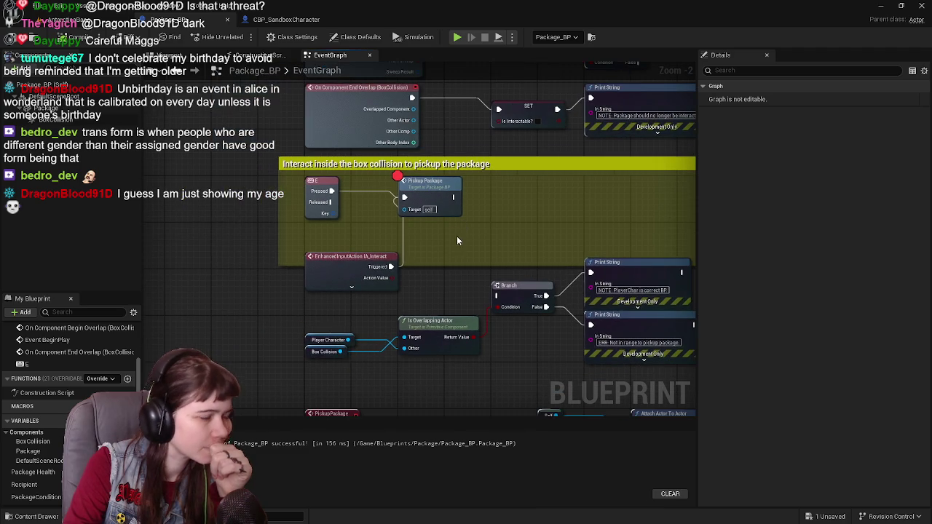
pyautogui.moveTo(345, 264); pyautogui.dragTo(250, 234)
# Step: Unwire IA_Interact from Pickup Package and move the Branch and Is Overlapping Actor nodes into the comment
pyautogui.moveTo(410, 250)
pyautogui.mouseDown()
pyautogui.moveTo(349, 276)
pyautogui.moveTo(456, 264)
pyautogui.mouseUp()
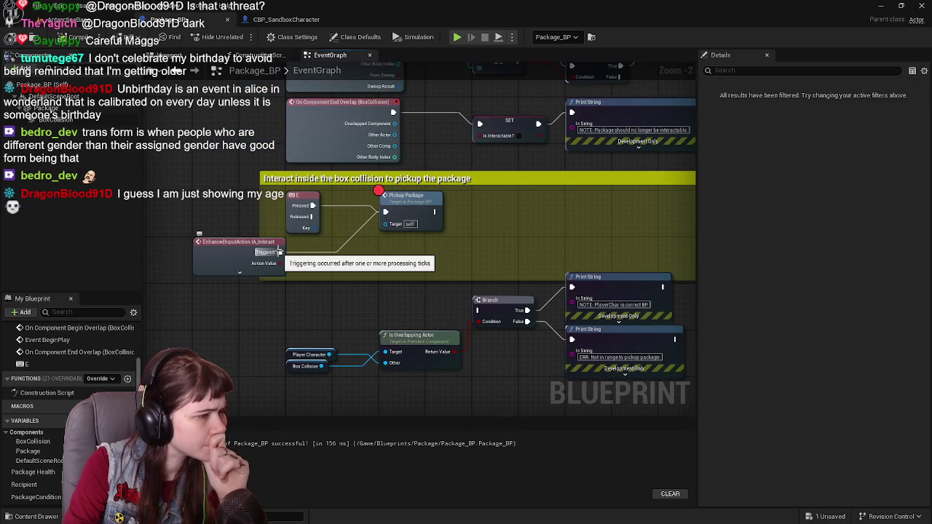
pyautogui.keyDown('alt'); pyautogui.click(279, 252); pyautogui.keyUp('alt')
pyautogui.moveTo(388, 272); pyautogui.dragTo(311, 266)
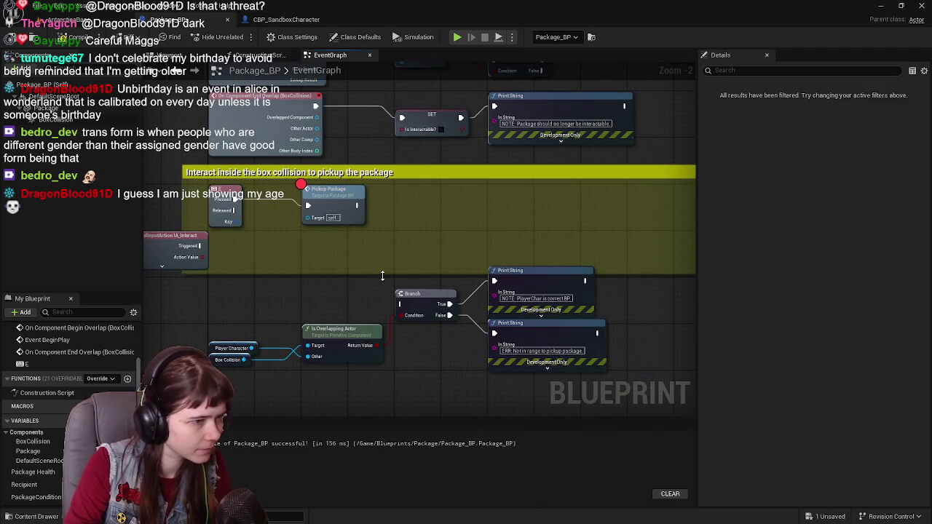
pyautogui.moveTo(514, 350); pyautogui.dragTo(426, 342)
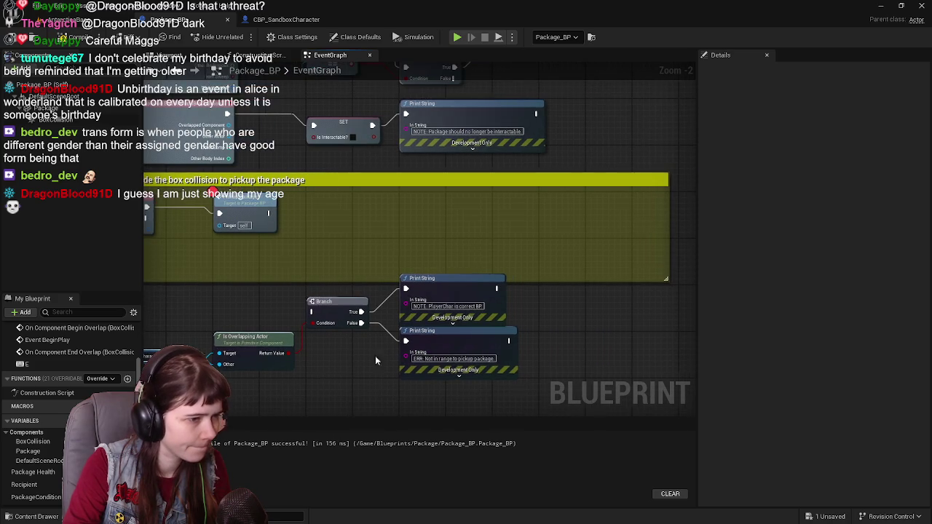
pyautogui.moveTo(187, 306)
pyautogui.mouseDown()
pyautogui.moveTo(282, 300)
pyautogui.moveTo(357, 358)
pyautogui.moveTo(517, 372)
pyautogui.mouseUp()
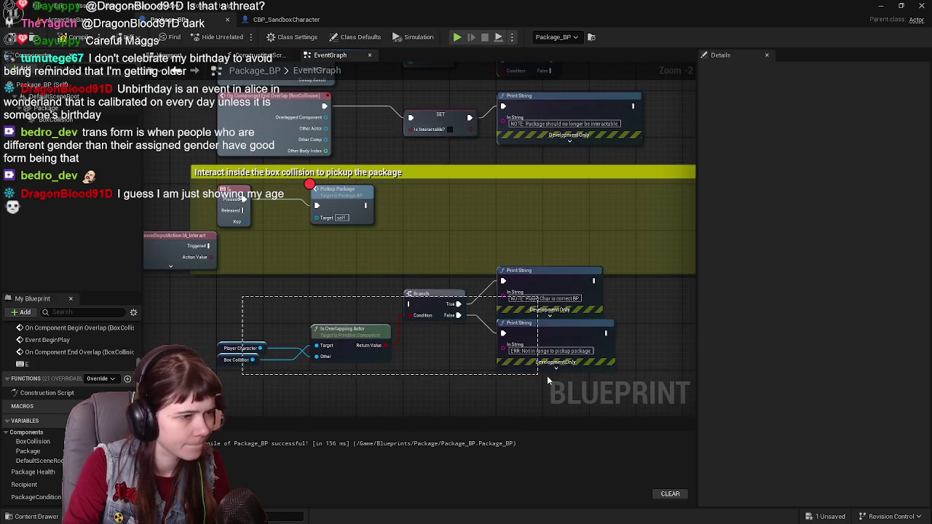
pyautogui.moveTo(551, 288)
pyautogui.mouseDown()
pyautogui.moveTo(441, 304)
pyautogui.moveTo(540, 205)
pyautogui.mouseUp()
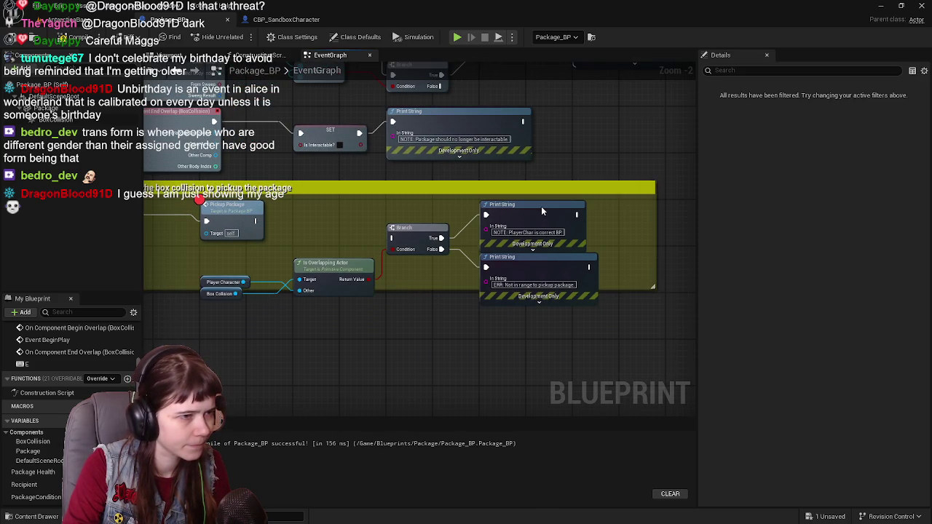
pyautogui.moveTo(297, 330); pyautogui.dragTo(448, 330)
pyautogui.moveTo(565, 238); pyautogui.dragTo(566, 226)
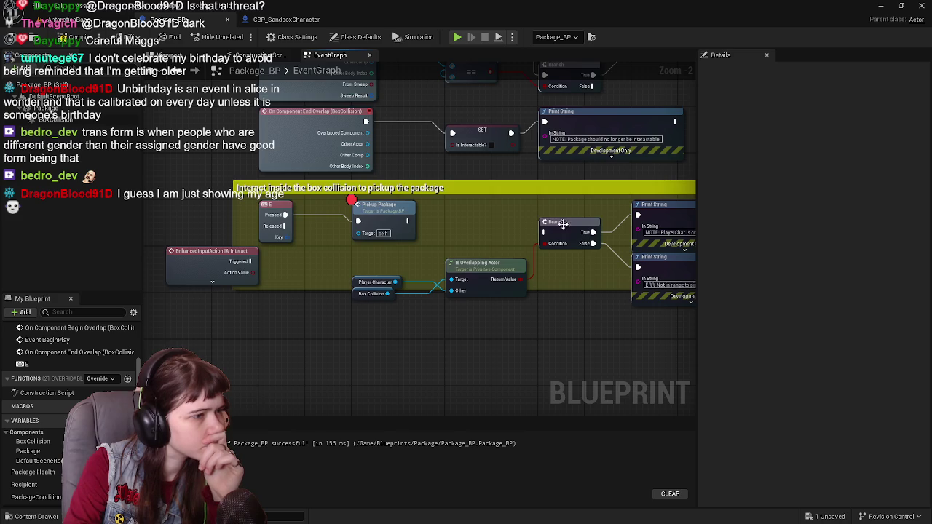
pyautogui.scroll(-2, 298, 299)
pyautogui.scroll(3, 350, 272)
pyautogui.moveTo(476, 289); pyautogui.dragTo(475, 275)
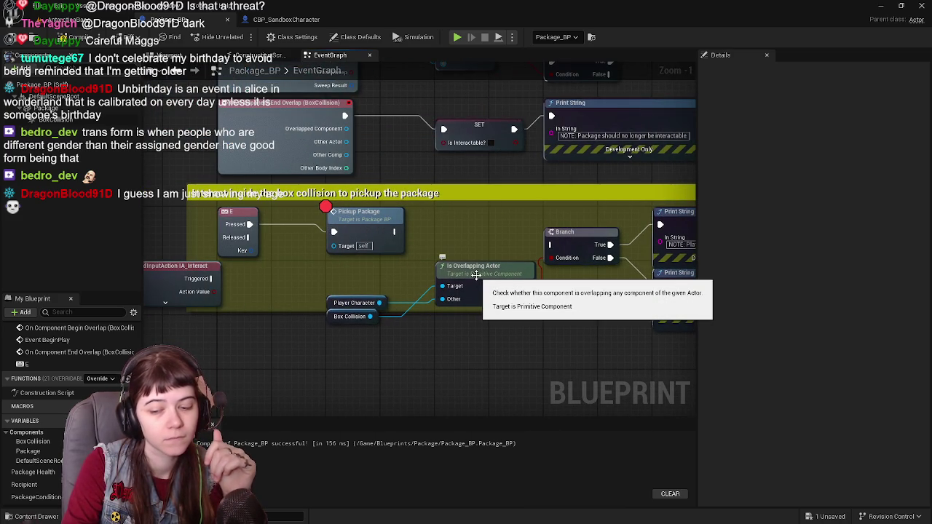
pyautogui.moveTo(324, 290)
pyautogui.mouseDown()
pyautogui.moveTo(345, 331)
pyautogui.moveTo(334, 287)
pyautogui.mouseUp()
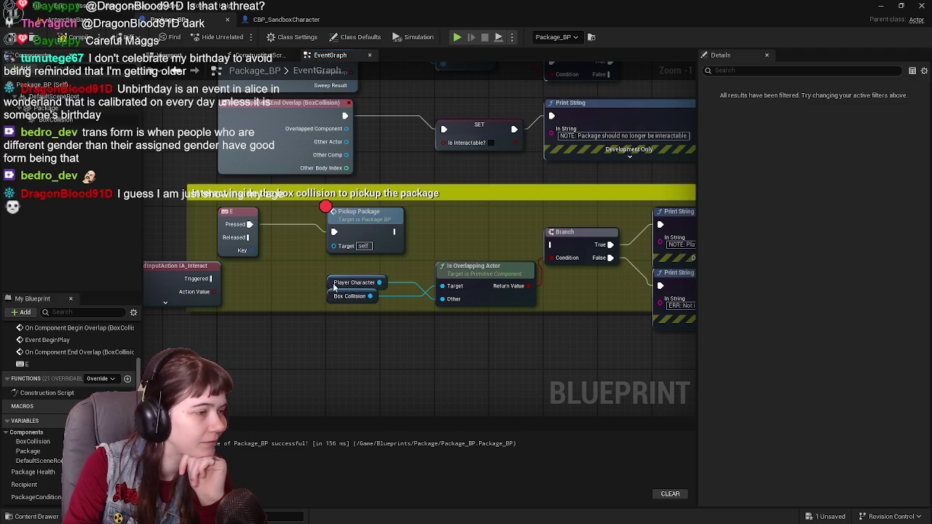
# Step: Compile and save Package_BP, then return to the AntarcticaBase level
pyautogui.click(73, 36)
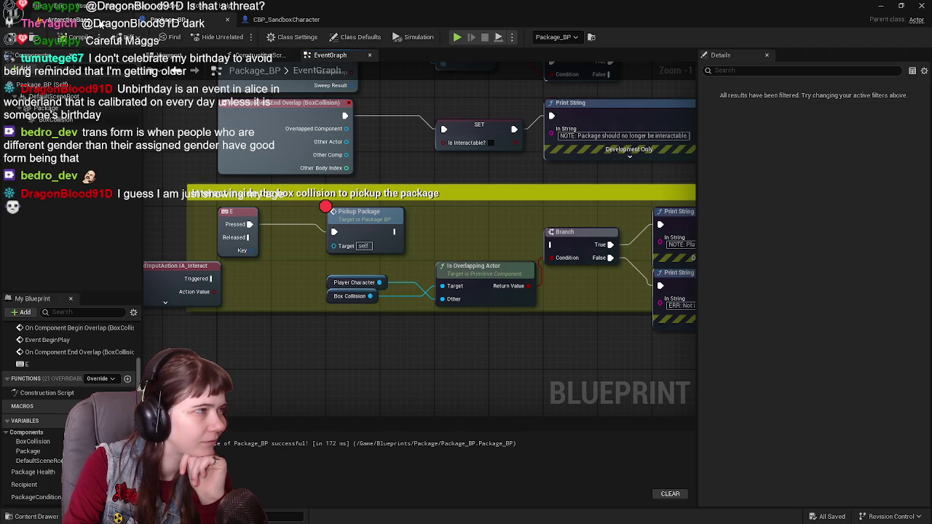
pyautogui.moveTo(274, 336); pyautogui.dragTo(323, 341)
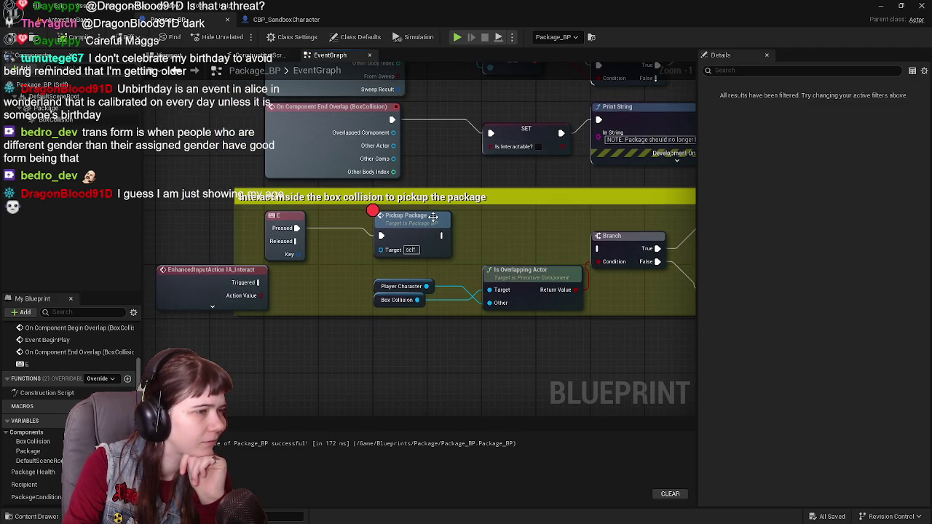
pyautogui.scroll(-2, 433, 216)
pyautogui.moveTo(320, 291)
pyautogui.mouseDown()
pyautogui.moveTo(284, 345)
pyautogui.moveTo(177, 328)
pyautogui.moveTo(368, 315)
pyautogui.moveTo(344, 285)
pyautogui.mouseUp()
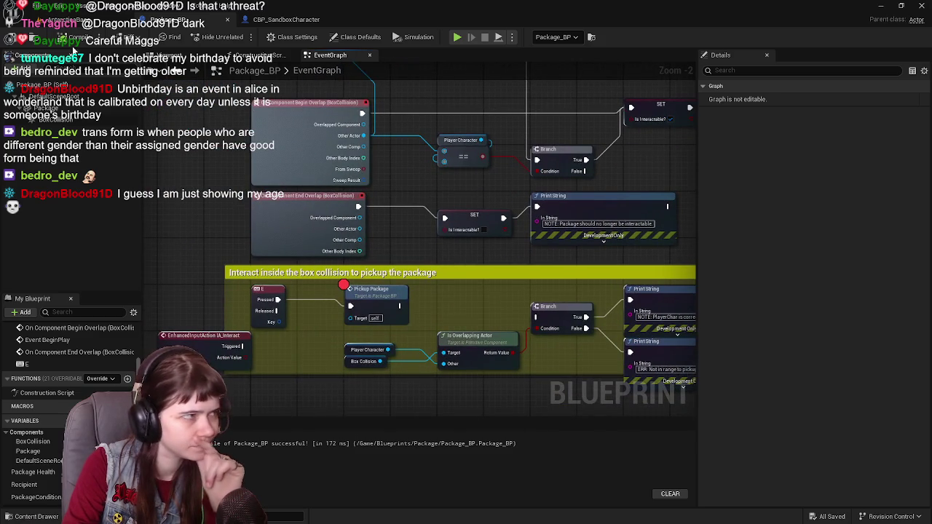
pyautogui.click(62, 19)
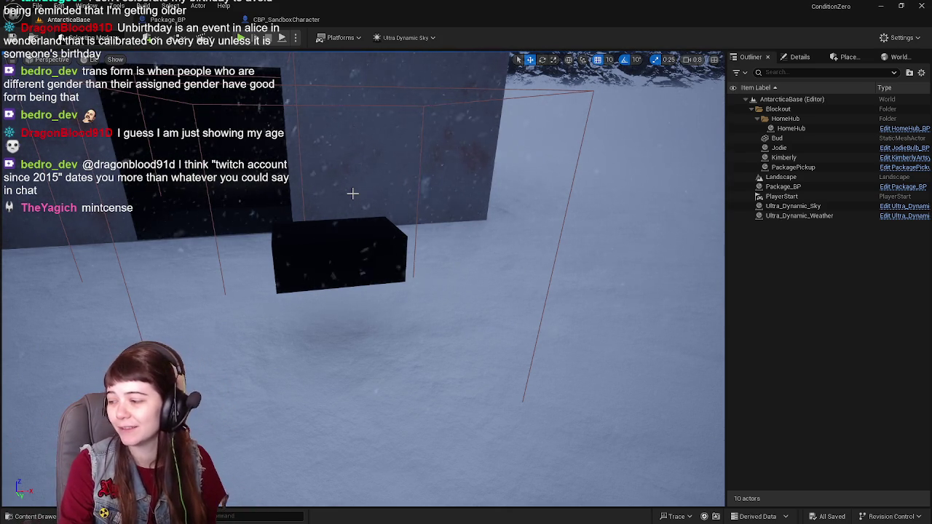
# Step: Look over the Package_BP and CBP_SandboxCharacter event graphs
pyautogui.scroll(-5, 382, 225)
pyautogui.scroll(3, 363, 278)
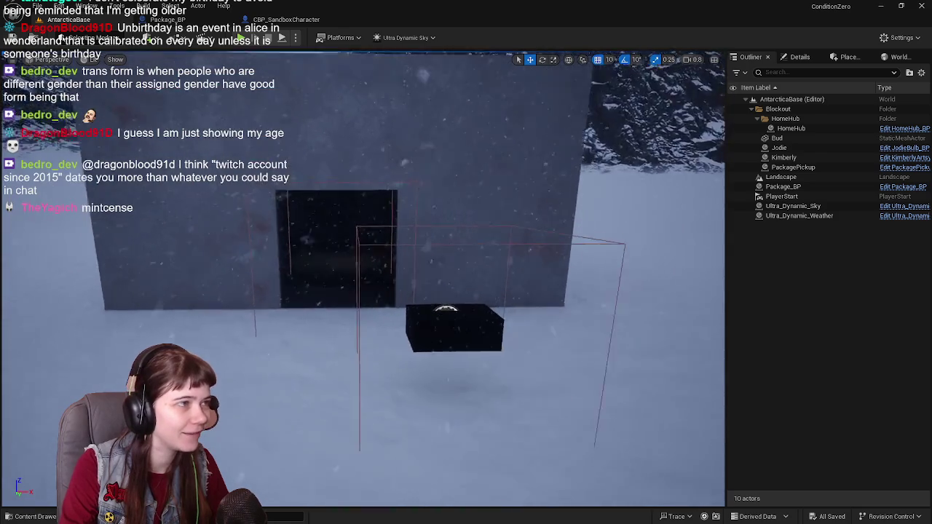
pyautogui.scroll(-3, 362, 278)
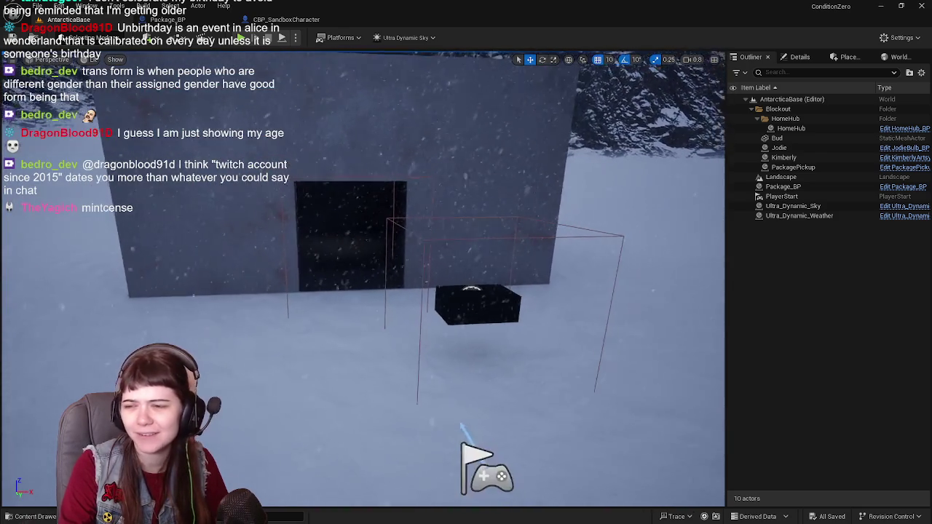
pyautogui.scroll(3, 362, 278)
pyautogui.scroll(-2, 362, 279)
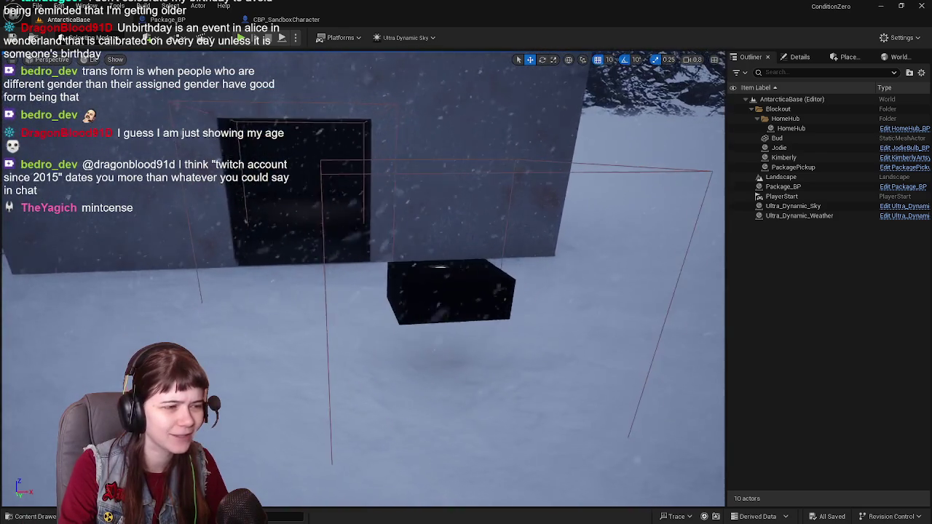
pyautogui.click(204, 22)
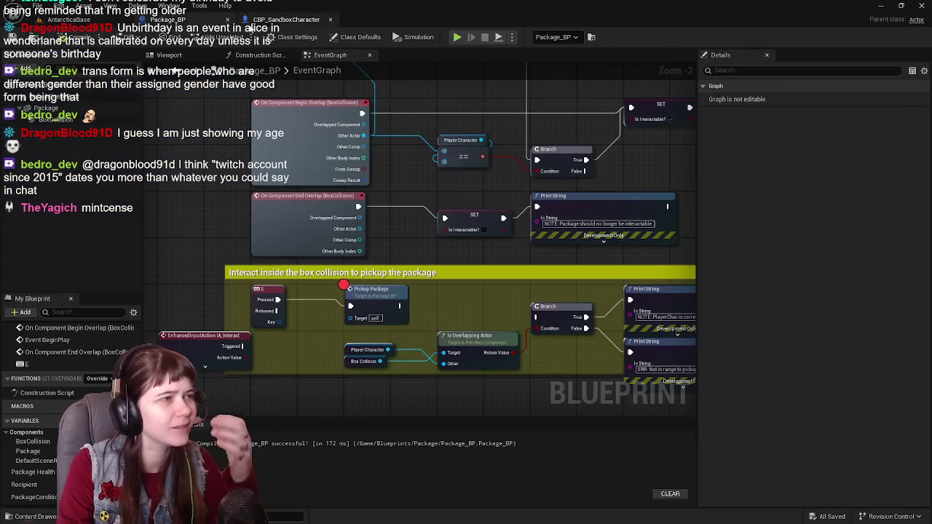
pyautogui.click(287, 20)
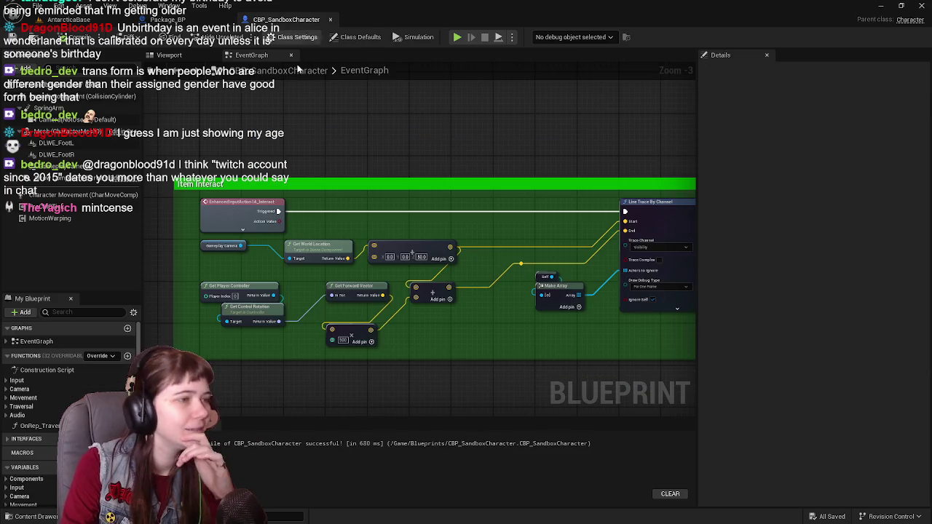
pyautogui.click(166, 20)
pyautogui.moveTo(429, 224)
pyautogui.mouseDown()
pyautogui.moveTo(426, 160)
pyautogui.moveTo(397, 182)
pyautogui.mouseUp()
# Step: Play-test AntarcticaBase, stop, and bring Package_BP's overlap events into view
pyautogui.click(69, 19)
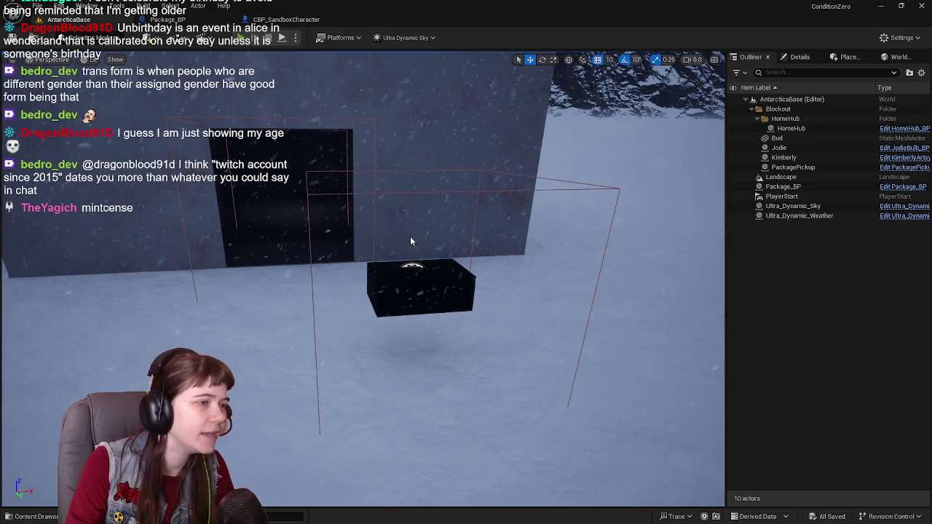
pyautogui.hotkey('alt', 'p')
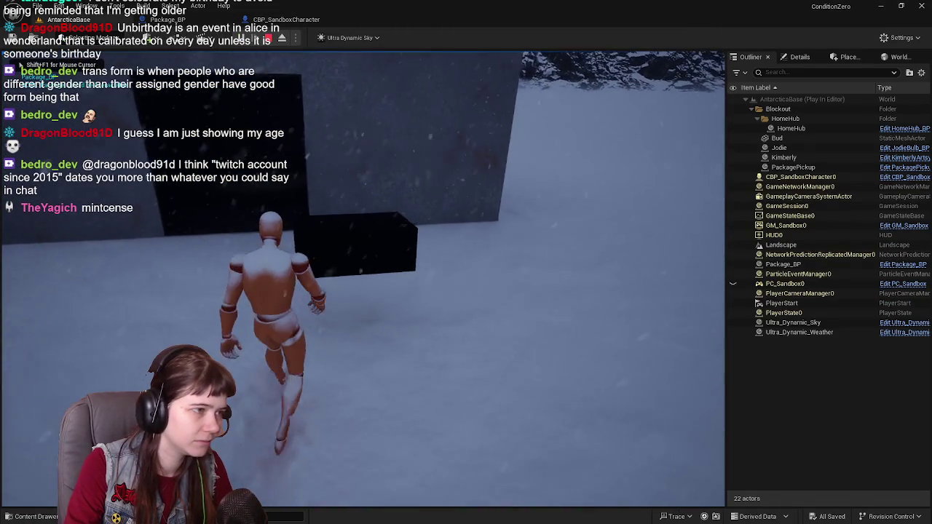
pyautogui.press('Escape')
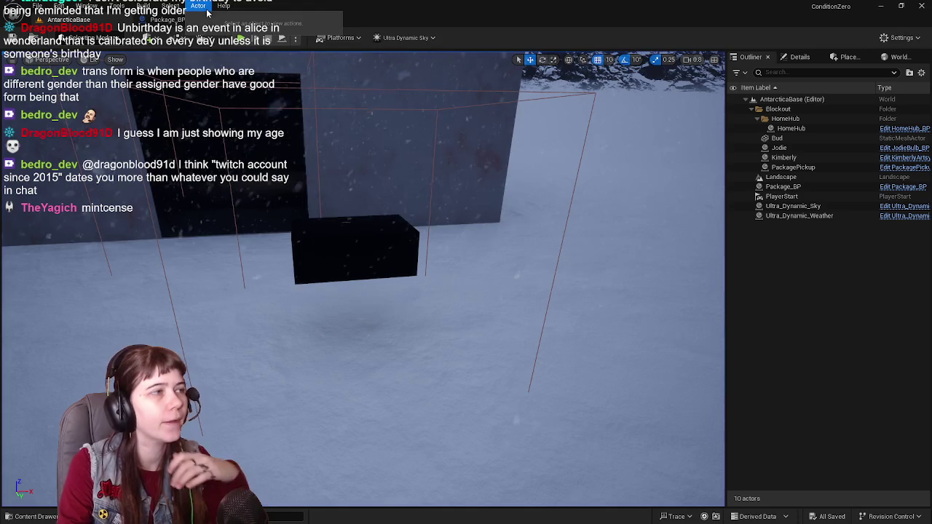
pyautogui.click(167, 19)
pyautogui.moveTo(418, 186)
pyautogui.mouseDown()
pyautogui.moveTo(427, 286)
pyautogui.moveTo(473, 240)
pyautogui.moveTo(569, 204)
pyautogui.moveTo(557, 201)
pyautogui.moveTo(510, 95)
pyautogui.moveTo(394, 247)
pyautogui.mouseUp()
pyautogui.scroll(-1, 427, 286)
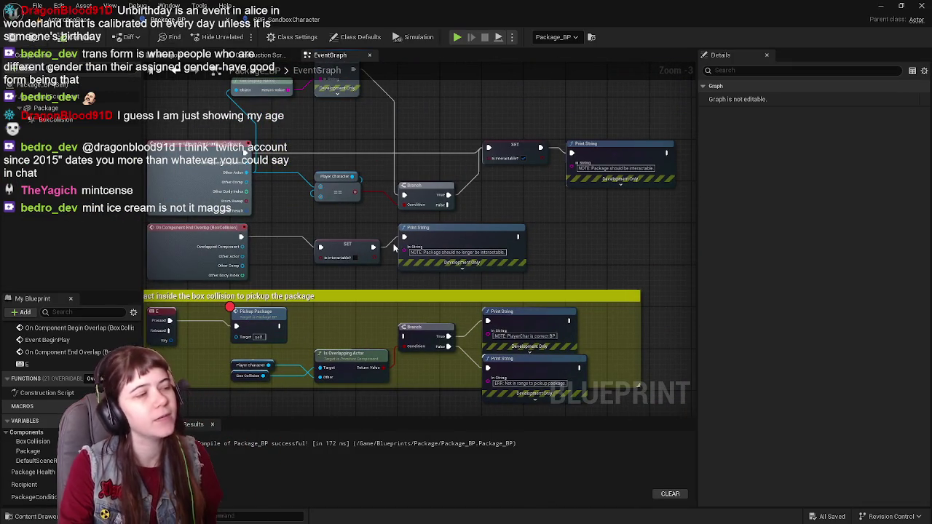
# Step: Chain a Pickup Package call after the 'Package should be interactable' Print String, then go back to AntarcticaBase
pyautogui.moveTo(539, 215); pyautogui.dragTo(460, 266)
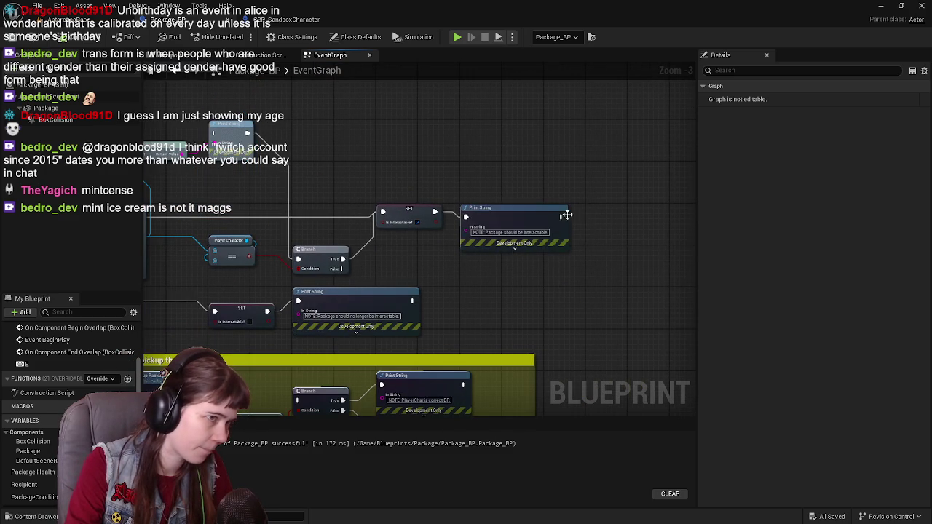
pyautogui.moveTo(560, 216)
pyautogui.mouseDown()
pyautogui.moveTo(627, 218)
pyautogui.moveTo(604, 216)
pyautogui.mouseUp()
pyautogui.write('picku')
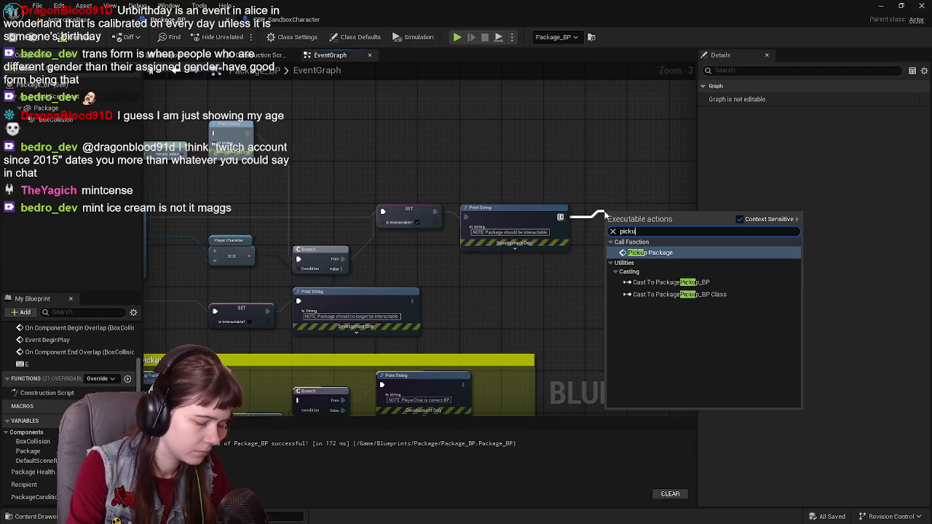
pyautogui.press('Return')
pyautogui.moveTo(599, 211); pyautogui.dragTo(603, 212)
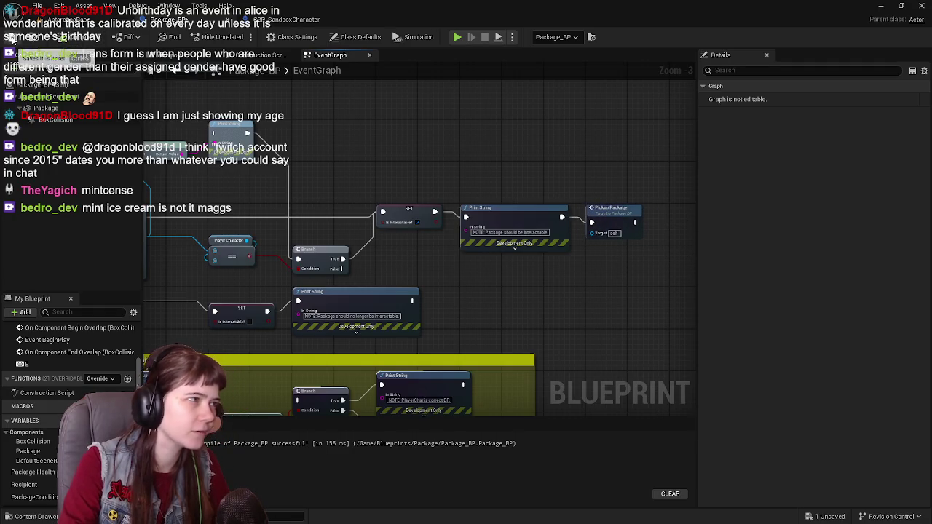
pyautogui.click(73, 21)
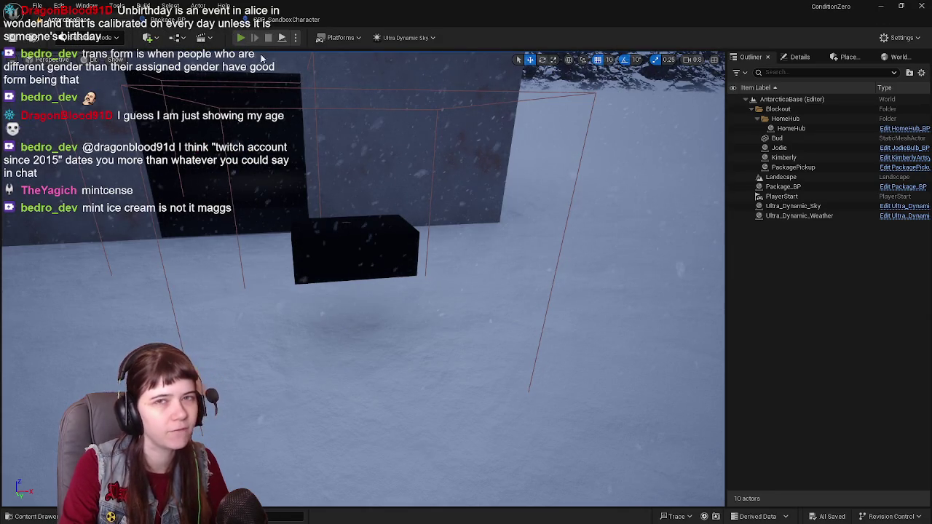
# Step: Play the level, walking the character with A, D and W toward the doorway, then stop
pyautogui.click(240, 38)
pyautogui.press('a')
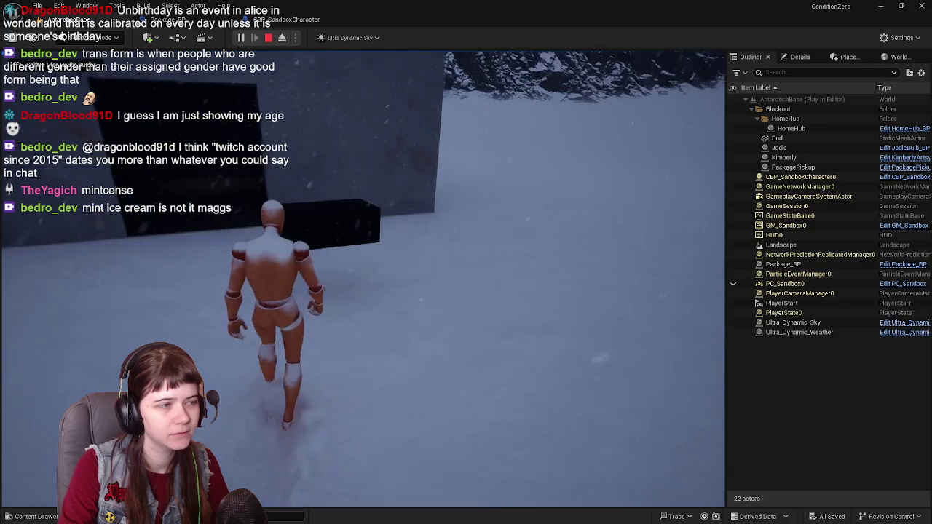
pyautogui.press('d')
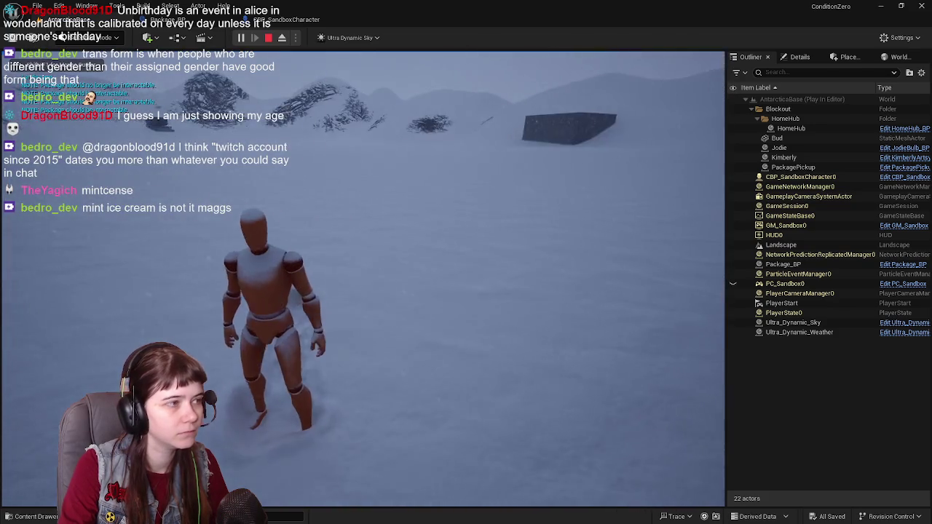
pyautogui.press('w')
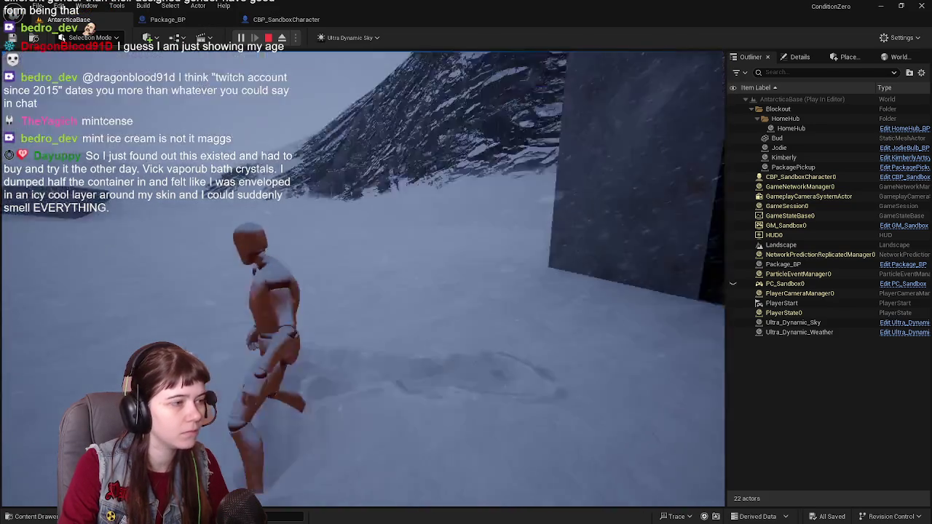
pyautogui.press('Escape')
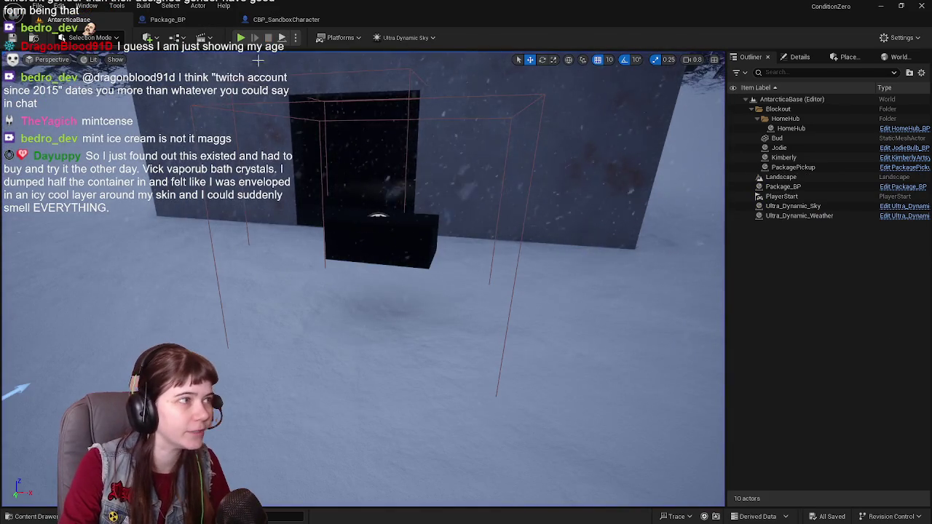
# Step: Replay and run across the snow, then frame the package by the building and return to Package_BP
pyautogui.hotkey('alt', 'p')
pyautogui.press('w')
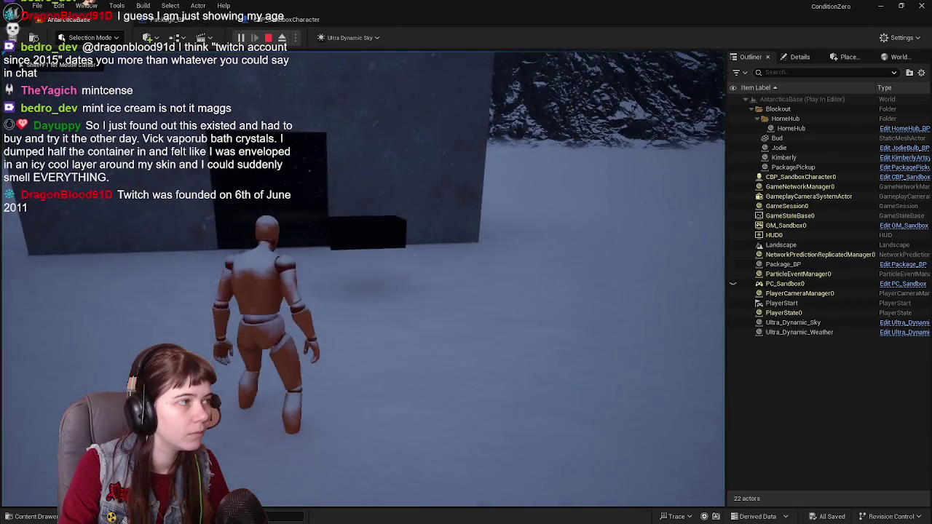
pyautogui.press('w')
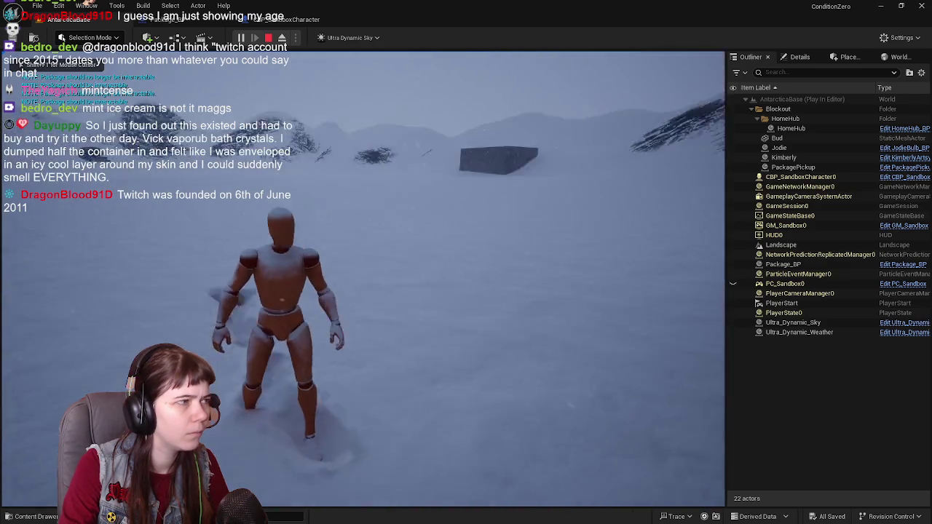
pyautogui.press('Escape')
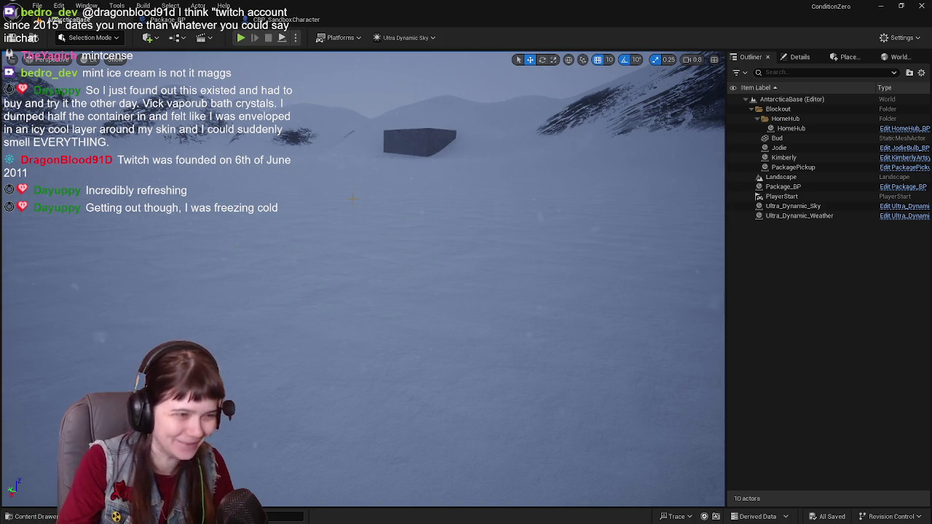
pyautogui.press('w')
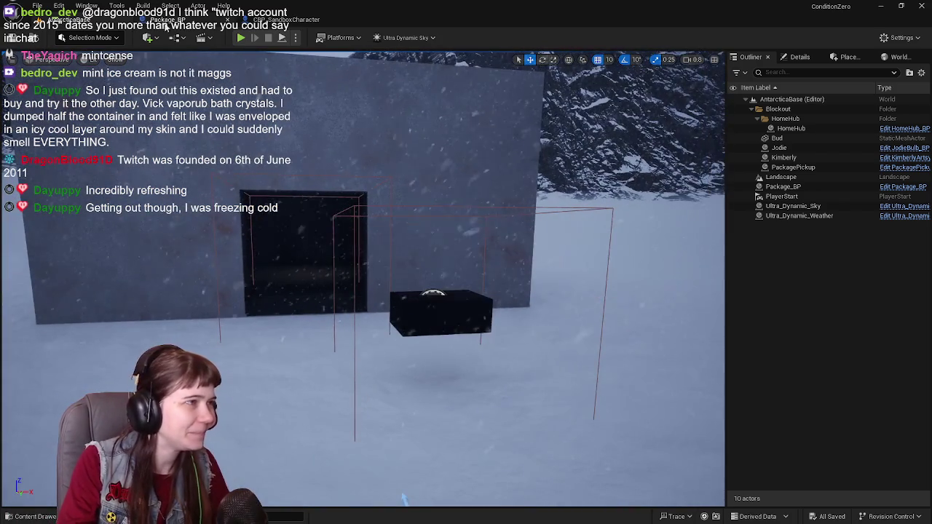
pyautogui.click(175, 19)
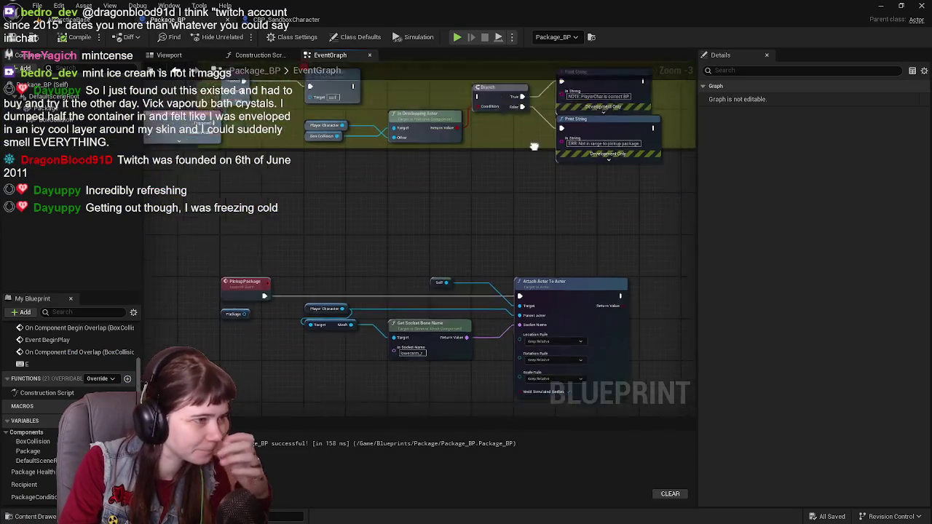
pyautogui.scroll(2, 456, 152)
pyautogui.moveTo(457, 157)
pyautogui.mouseDown()
pyautogui.moveTo(435, 148)
pyautogui.moveTo(443, 178)
pyautogui.mouseUp()
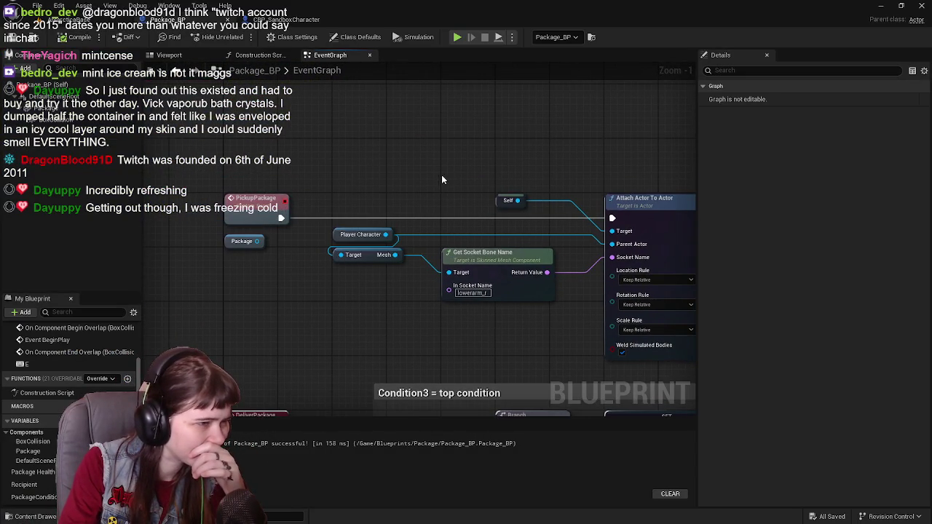
pyautogui.click(333, 252)
pyautogui.moveTo(332, 251)
pyautogui.mouseDown()
pyautogui.moveTo(323, 303)
pyautogui.moveTo(304, 297)
pyautogui.moveTo(294, 310)
pyautogui.mouseUp()
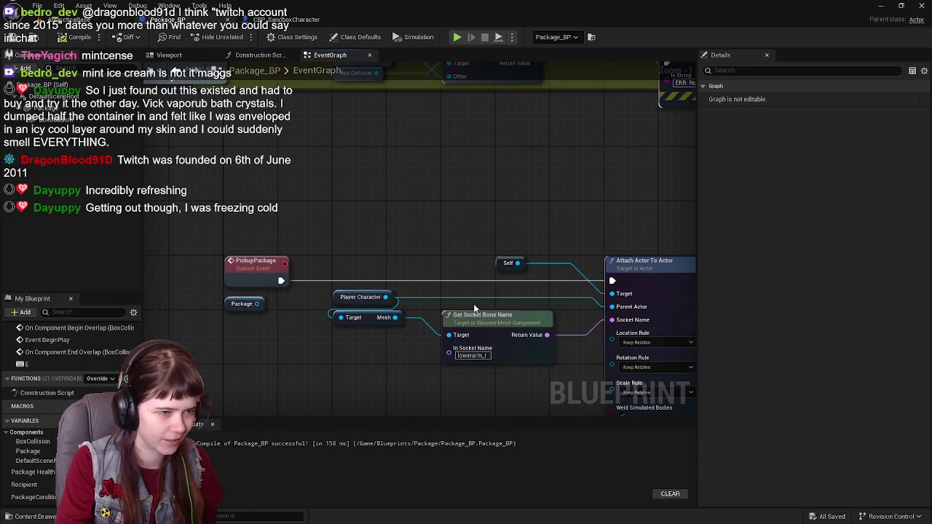
pyautogui.moveTo(536, 299); pyautogui.dragTo(509, 280)
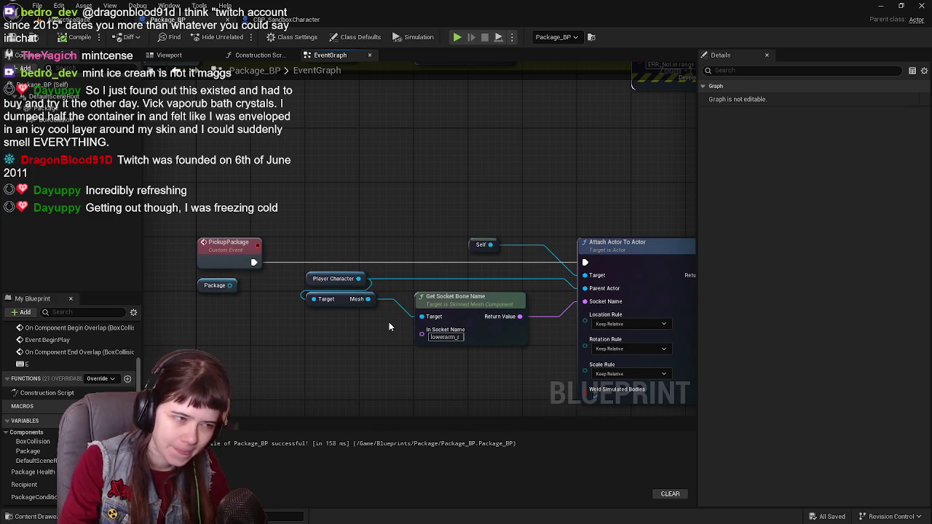
# Step: Add a Get Actor Of Class node set to CBP_SandboxCharacter, executed from PickupPackage
pyautogui.scroll(-1, 390, 323)
pyautogui.scroll(1, 334, 295)
pyautogui.rightClick(305, 201)
pyautogui.write('get')
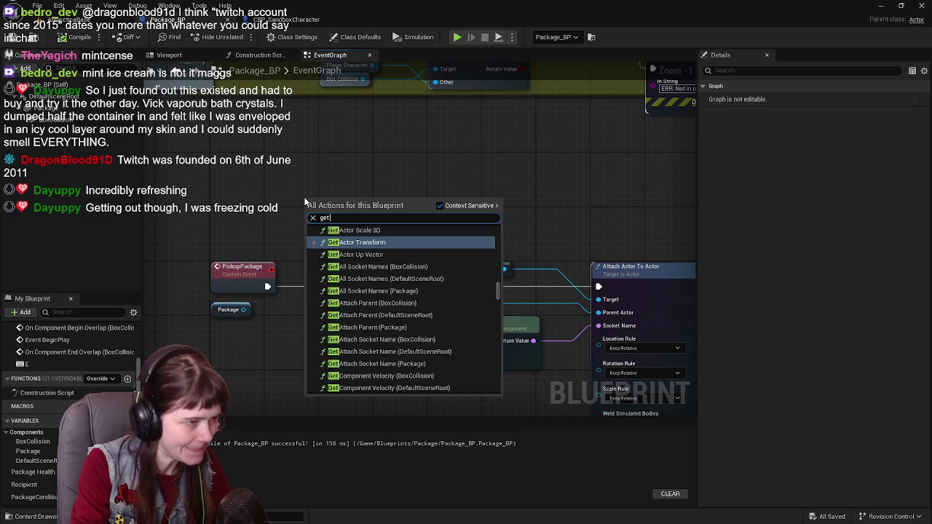
pyautogui.write(' actor og c')
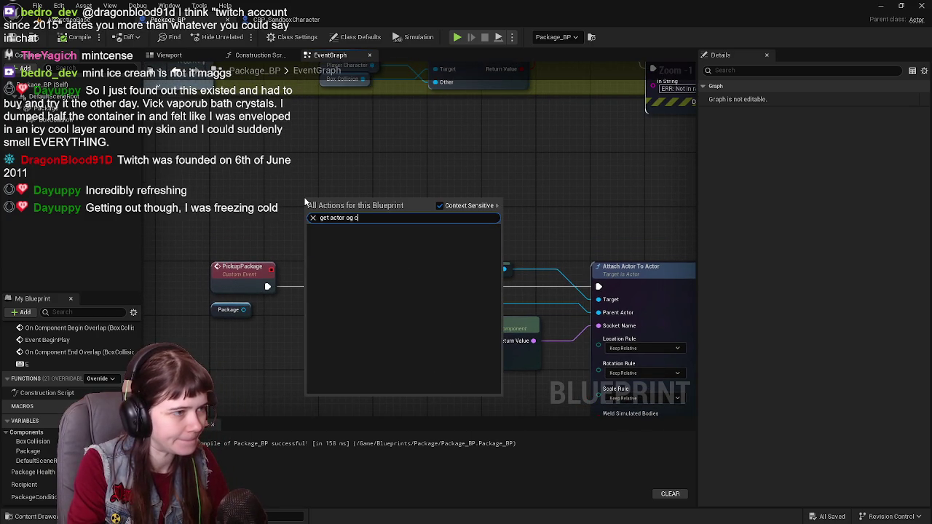
pyautogui.press('BackSpace')
pyautogui.write('f c')
pyautogui.write('lass')
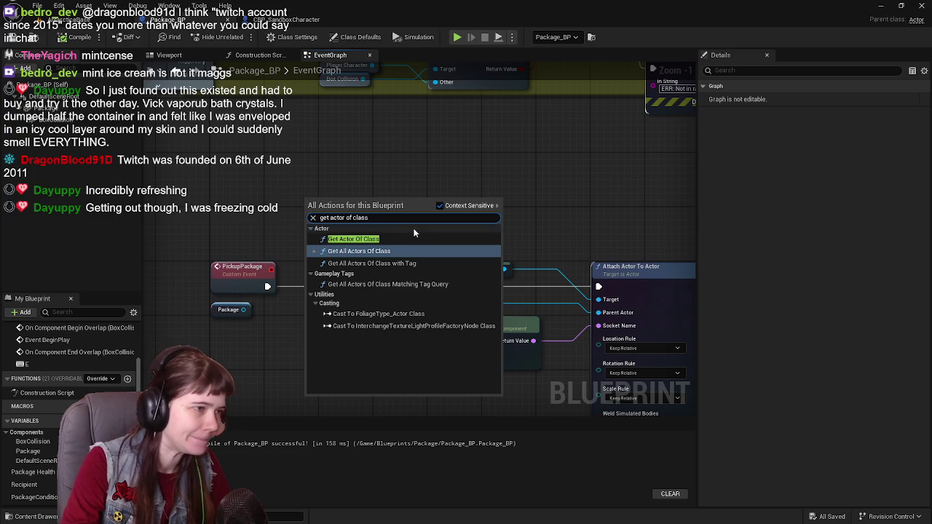
pyautogui.click(385, 239)
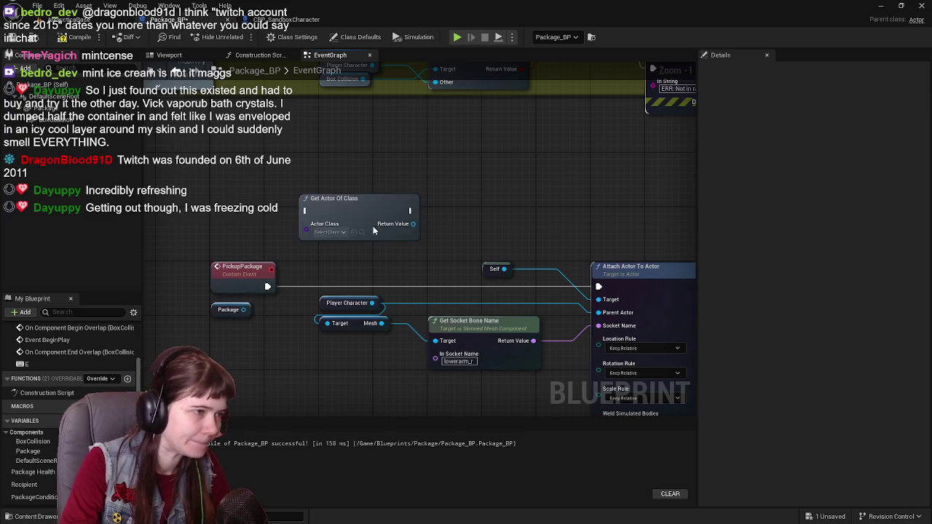
pyautogui.moveTo(354, 206); pyautogui.dragTo(371, 222)
pyautogui.moveTo(268, 286); pyautogui.dragTo(326, 224)
pyautogui.click(342, 246)
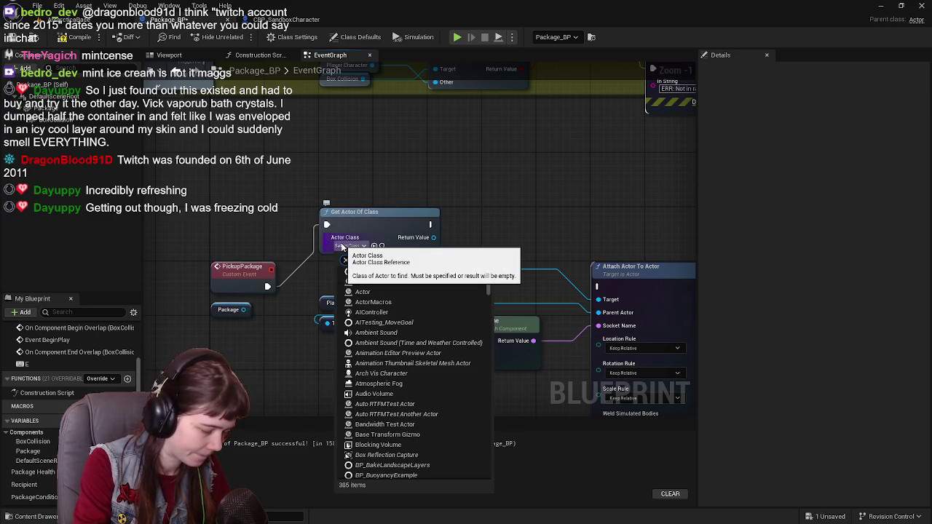
pyautogui.write('sandbox')
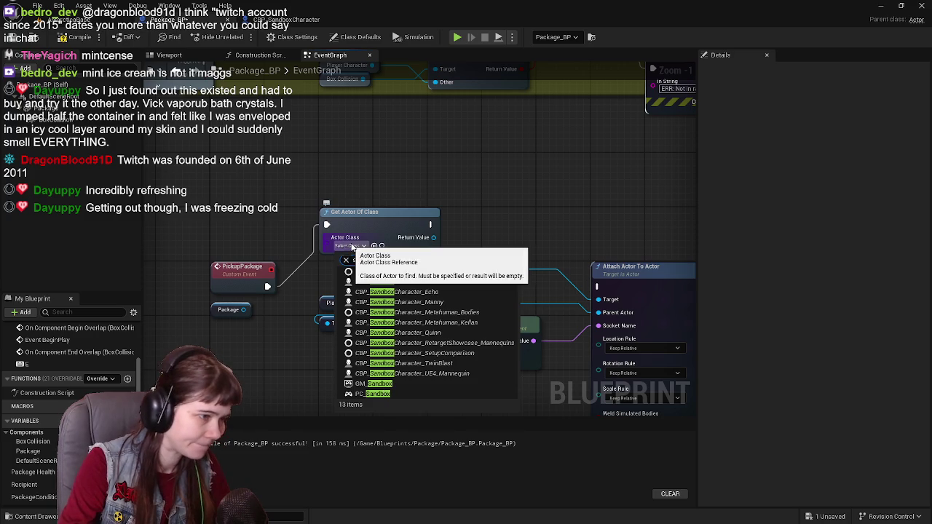
pyautogui.click(341, 281)
# Step: Feed the character's Get Mesh into Get Socket Bone Name and chain exec into Attach Actor To Actor
pyautogui.moveTo(400, 235)
pyautogui.mouseDown()
pyautogui.moveTo(538, 271)
pyautogui.moveTo(371, 278)
pyautogui.mouseUp()
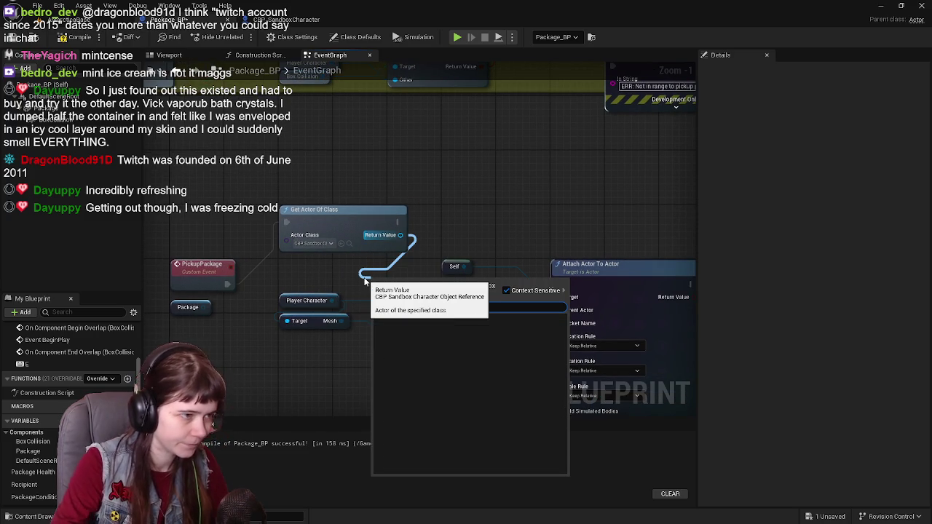
pyautogui.write('get mes')
pyautogui.press('BackSpace')
pyautogui.press('BackSpace')
pyautogui.press('BackSpace')
pyautogui.write('esh')
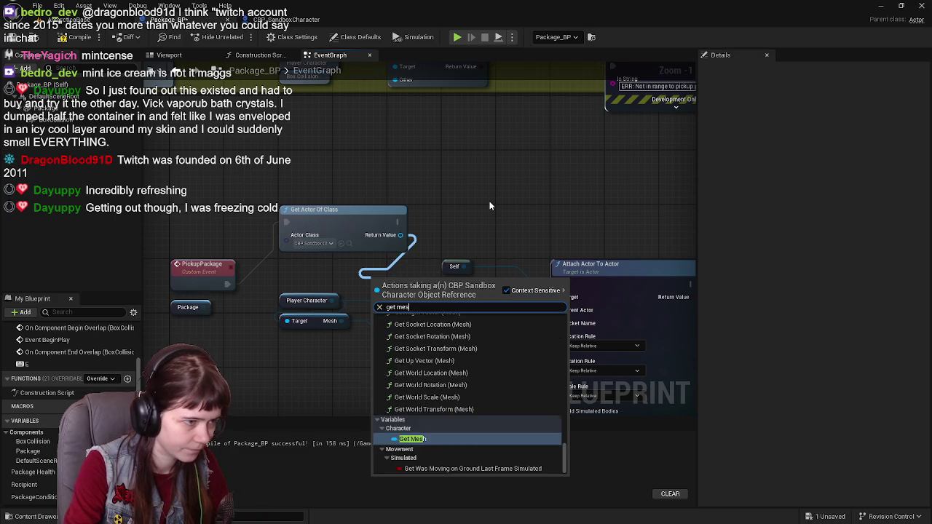
pyautogui.click(421, 471)
pyautogui.moveTo(429, 280)
pyautogui.mouseDown()
pyautogui.moveTo(426, 315)
pyautogui.moveTo(395, 338)
pyautogui.mouseUp()
pyautogui.moveTo(396, 285); pyautogui.dragTo(316, 267)
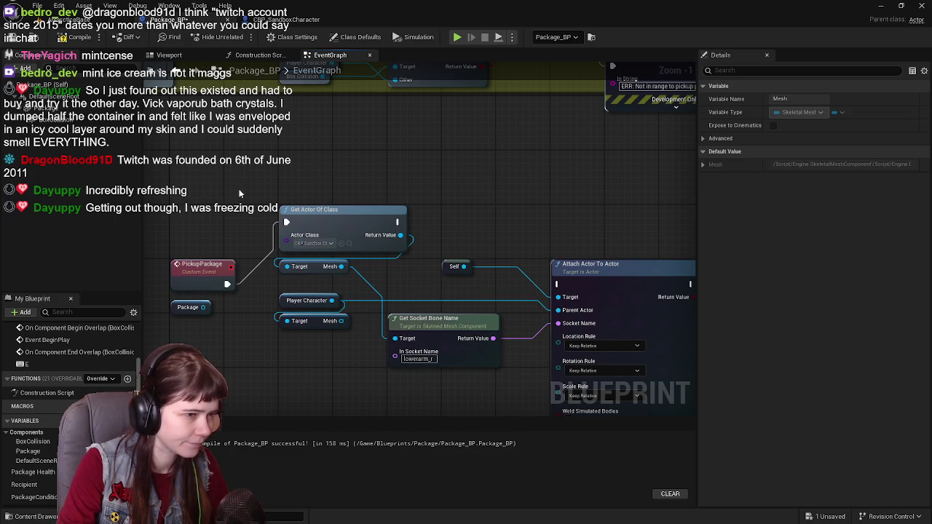
pyautogui.moveTo(397, 222); pyautogui.dragTo(557, 284)
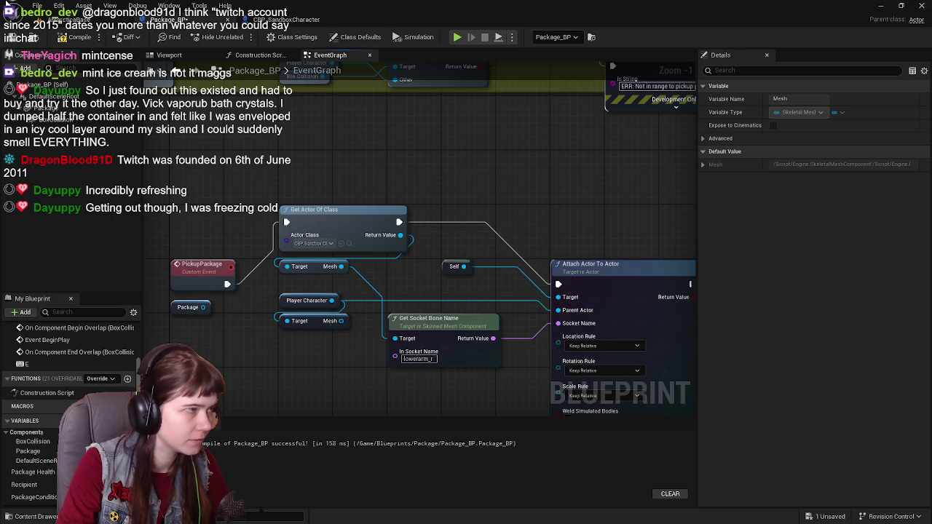
pyautogui.click(69, 20)
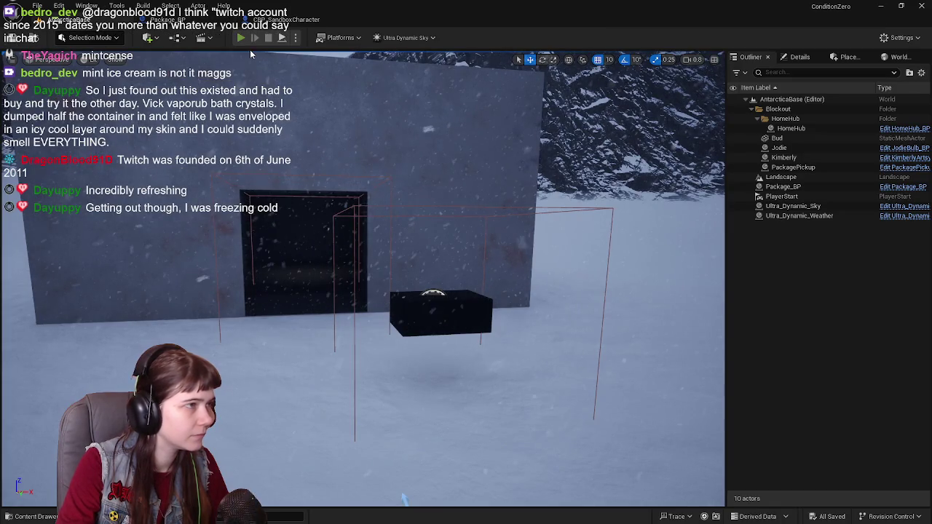
# Step: Play, turn the character and walk it to the dark block, stop, then reopen Package_BP
pyautogui.click(241, 37)
pyautogui.press('s')
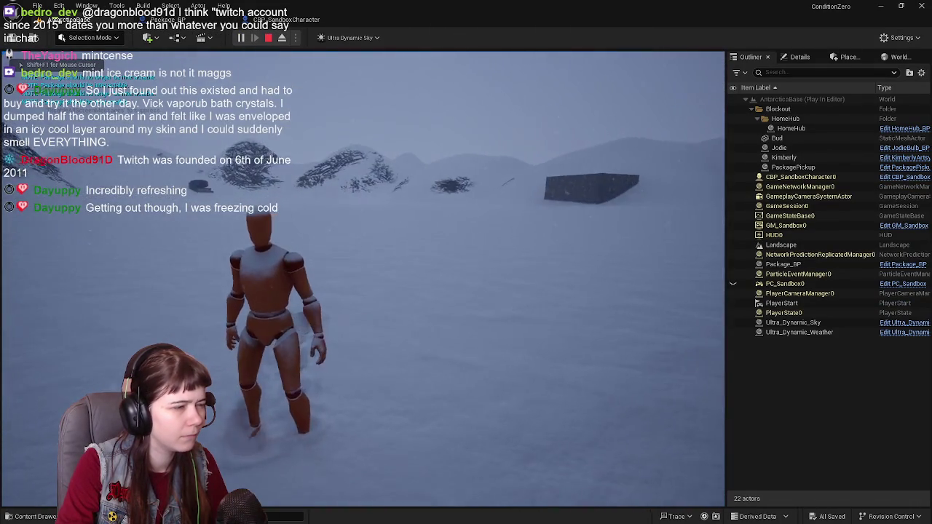
pyautogui.press('w')
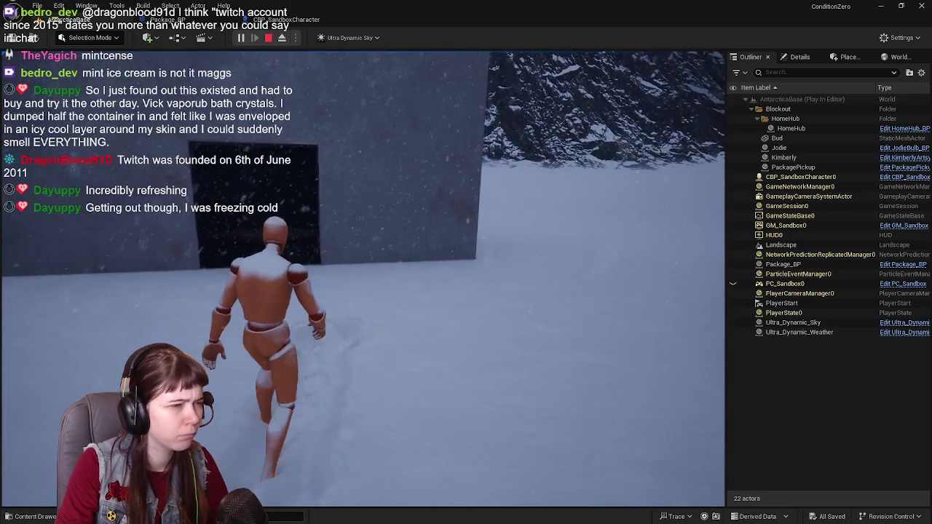
pyautogui.press('Escape')
pyautogui.click(210, 23)
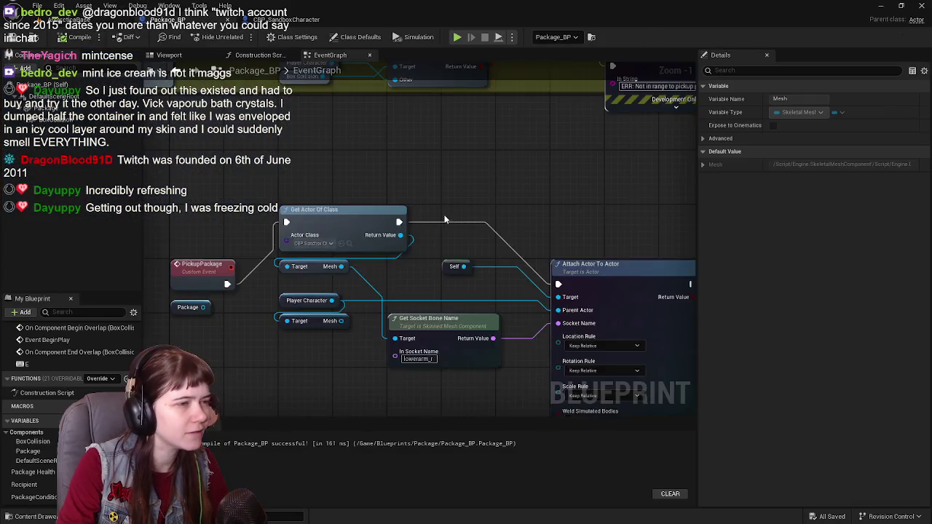
# Step: Frame the Pickup Package and Print String nodes, trying a 'get location' search without adding it
pyautogui.scroll(-3, 473, 205)
pyautogui.scroll(2, 489, 227)
pyautogui.moveTo(499, 190)
pyautogui.mouseDown()
pyautogui.moveTo(416, 243)
pyautogui.moveTo(323, 372)
pyautogui.mouseUp()
pyautogui.scroll(2, 473, 275)
pyautogui.moveTo(473, 275); pyautogui.dragTo(437, 302)
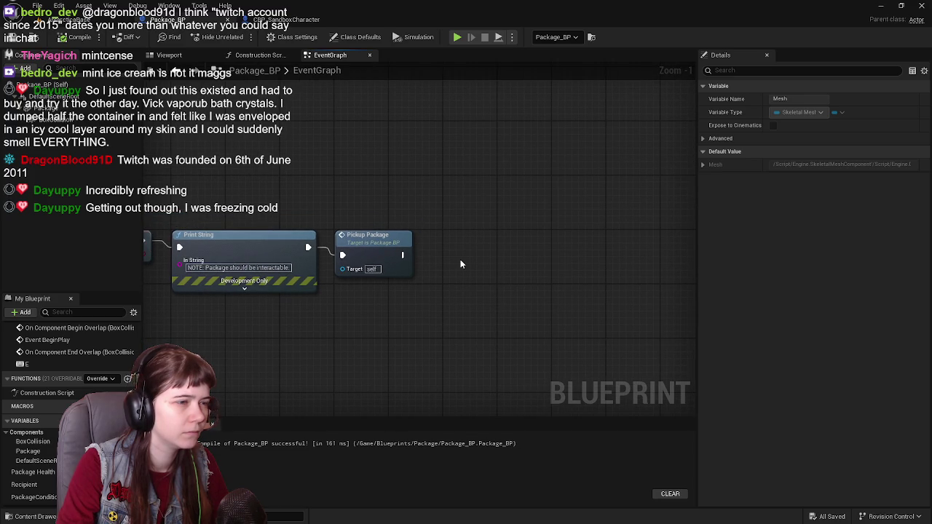
pyautogui.rightClick(430, 314)
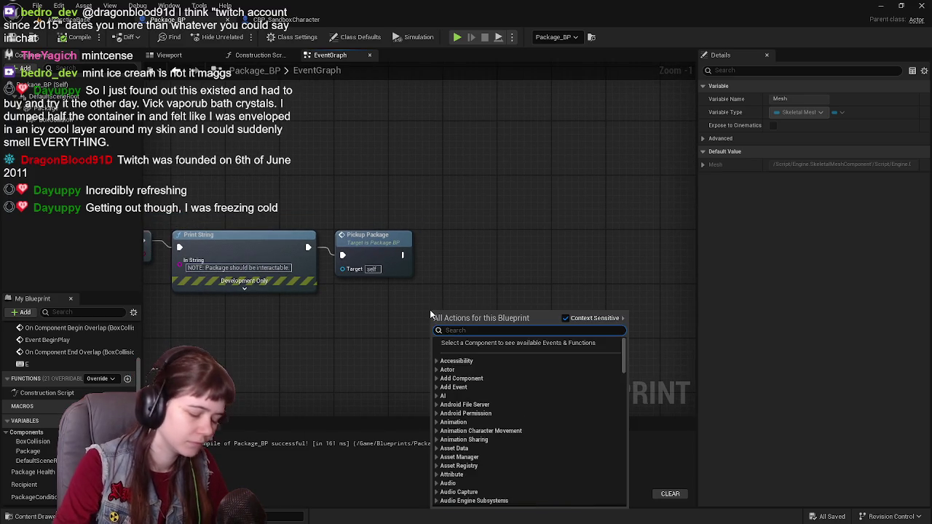
pyautogui.write('get location')
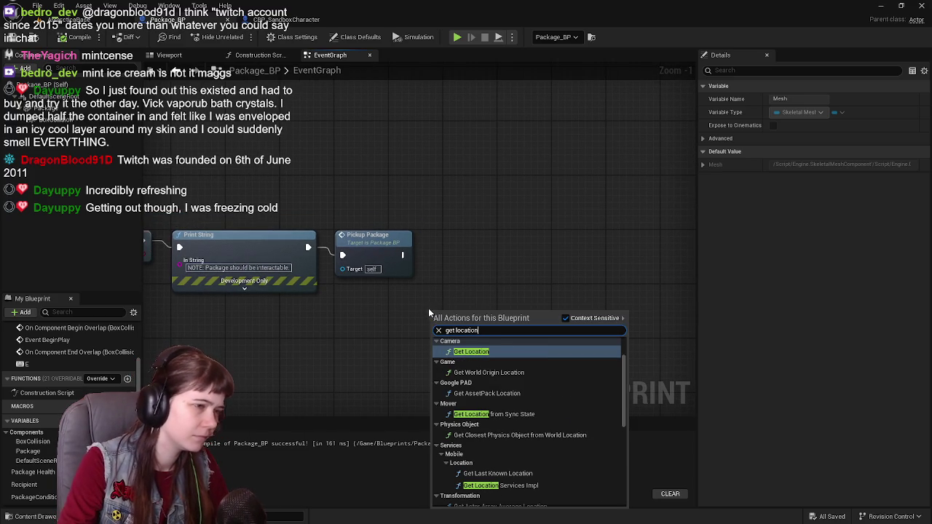
pyautogui.scroll(-10, 539, 404)
pyautogui.scroll(10, 492, 486)
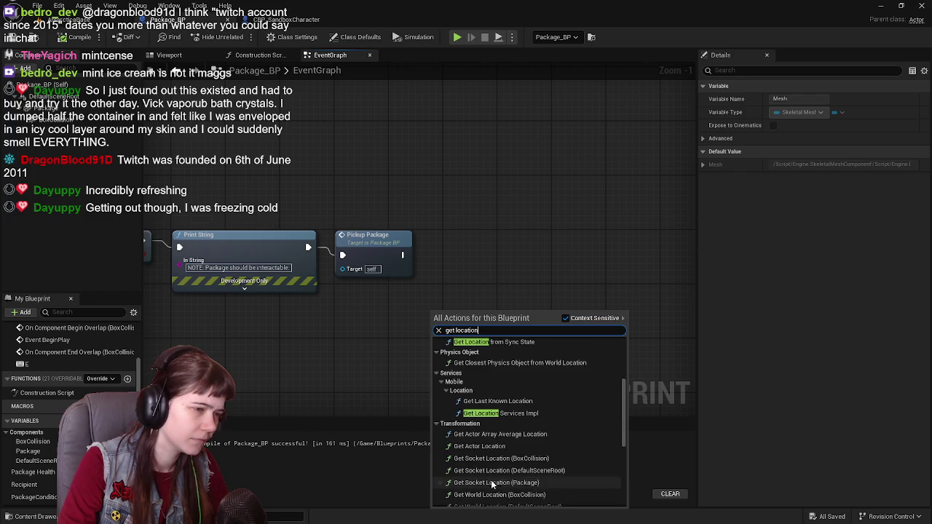
pyautogui.click(305, 322)
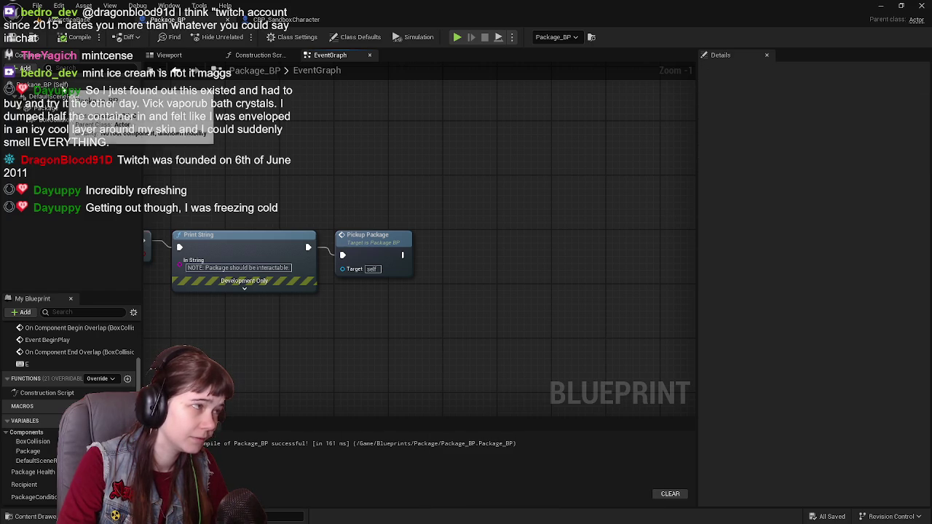
# Step: Add a Self reference and a Get Actor Location node beside Pickup Package
pyautogui.rightClick(405, 312)
pyautogui.write('self')
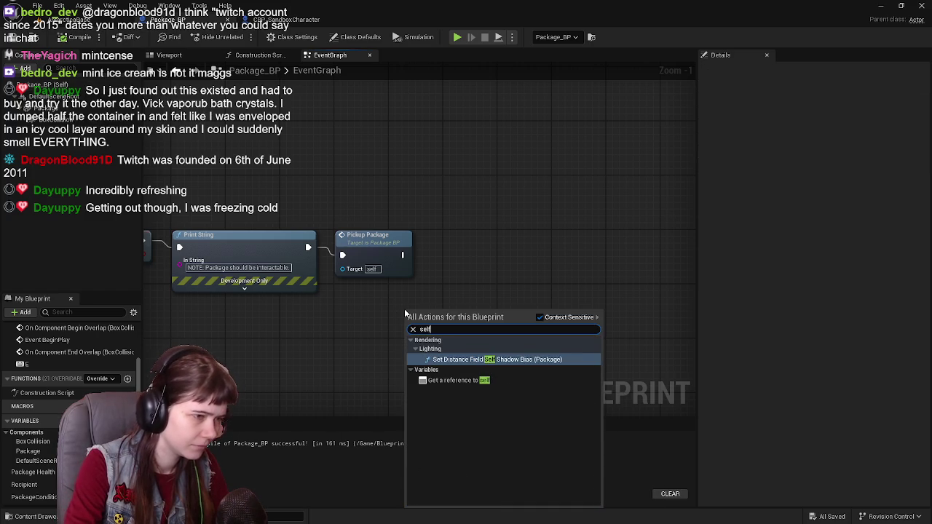
pyautogui.click(437, 380)
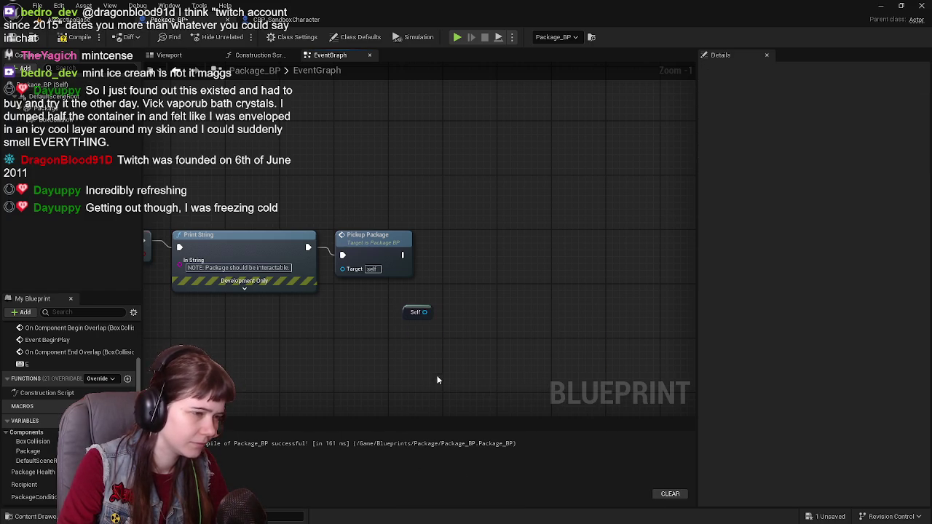
pyautogui.moveTo(407, 313)
pyautogui.mouseDown()
pyautogui.moveTo(393, 293)
pyautogui.moveTo(449, 288)
pyautogui.moveTo(450, 268)
pyautogui.mouseUp()
pyautogui.write('get location')
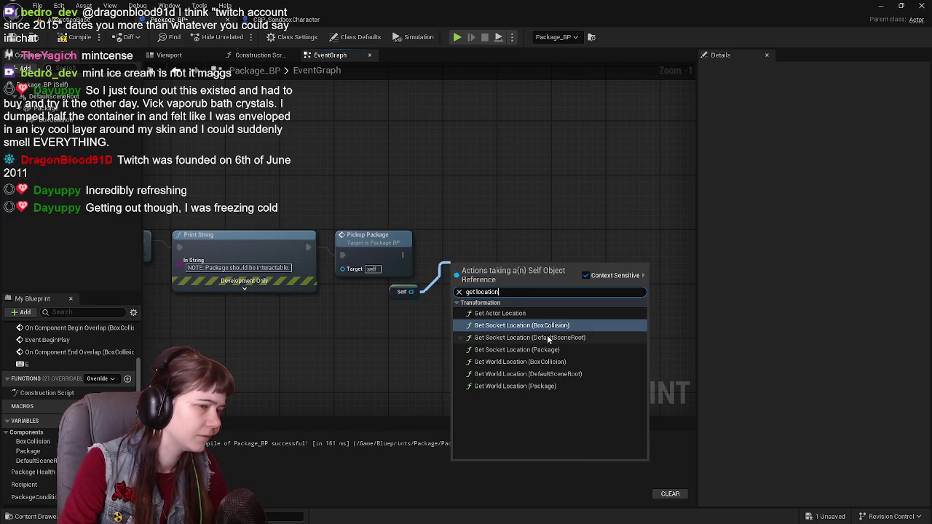
pyautogui.click(499, 313)
pyautogui.moveTo(484, 262)
pyautogui.mouseDown()
pyautogui.moveTo(493, 245)
pyautogui.moveTo(478, 235)
pyautogui.moveTo(478, 314)
pyautogui.mouseUp()
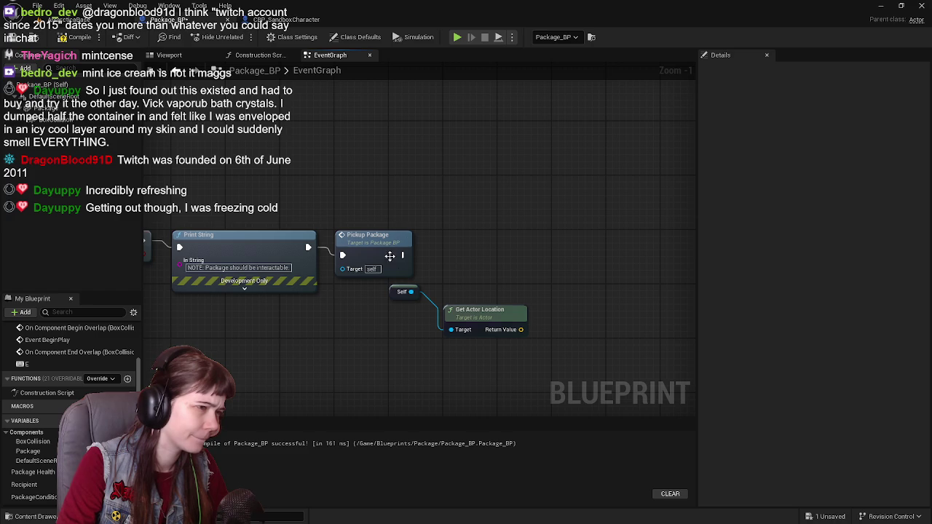
# Step: Add a Print String node after Pickup Package's execution pin and place it above
pyautogui.moveTo(401, 255)
pyautogui.mouseDown()
pyautogui.moveTo(519, 239)
pyautogui.moveTo(590, 250)
pyautogui.mouseUp()
pyautogui.write('print')
pyautogui.press('Return')
pyautogui.moveTo(521, 329)
pyautogui.mouseDown()
pyautogui.moveTo(560, 261)
pyautogui.moveTo(520, 235)
pyautogui.moveTo(520, 189)
pyautogui.mouseUp()
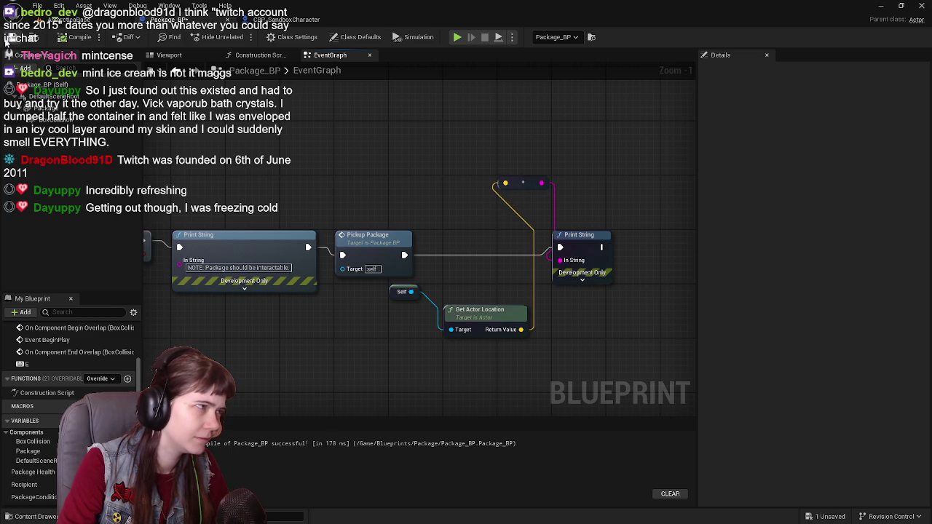
pyautogui.click(62, 20)
pyautogui.click(240, 37)
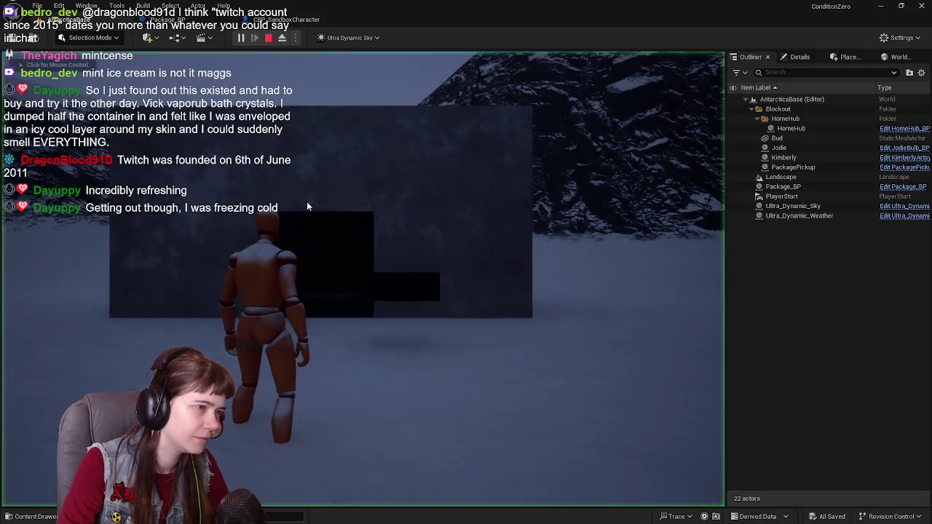
pyautogui.press('w')
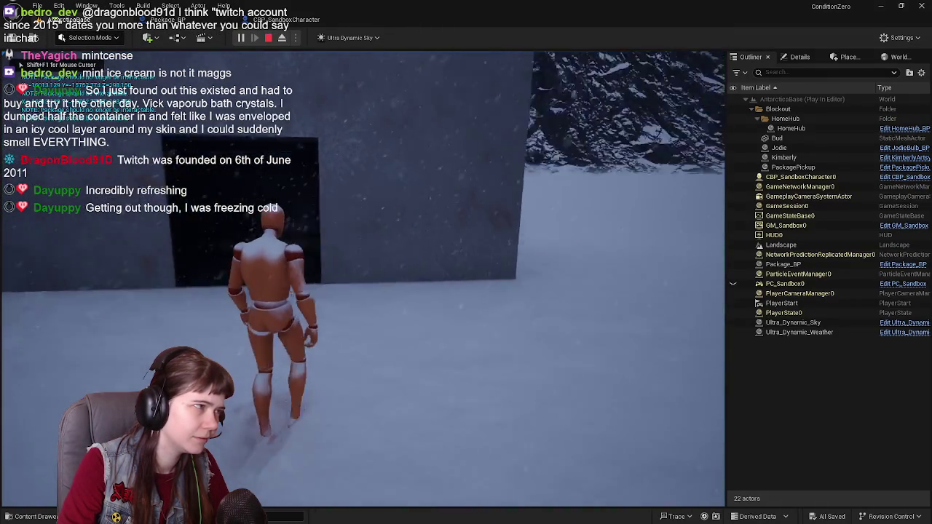
pyautogui.press('w')
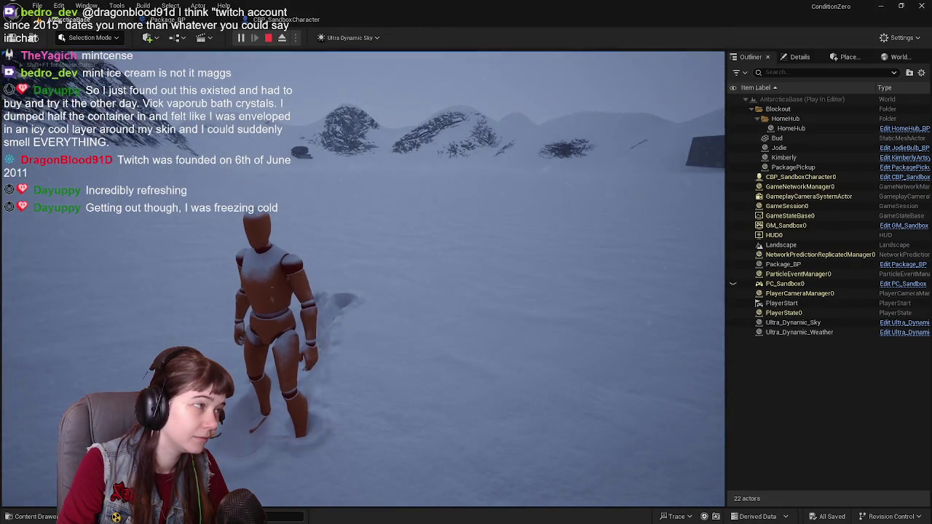
pyautogui.press('w')
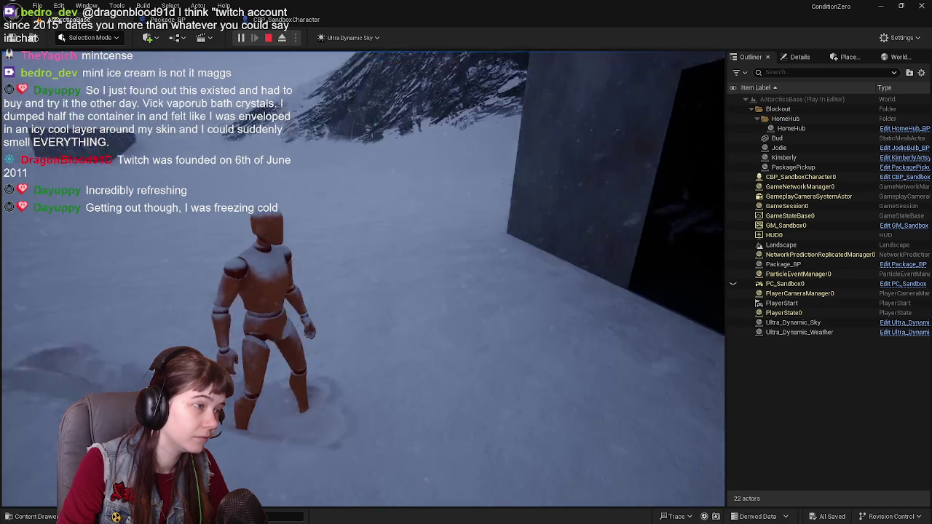
pyautogui.press('w')
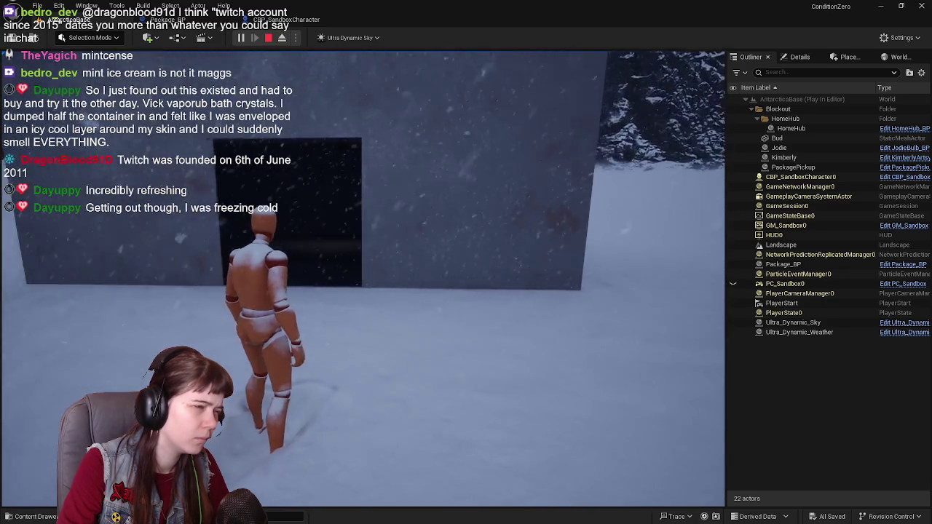
pyautogui.press('w')
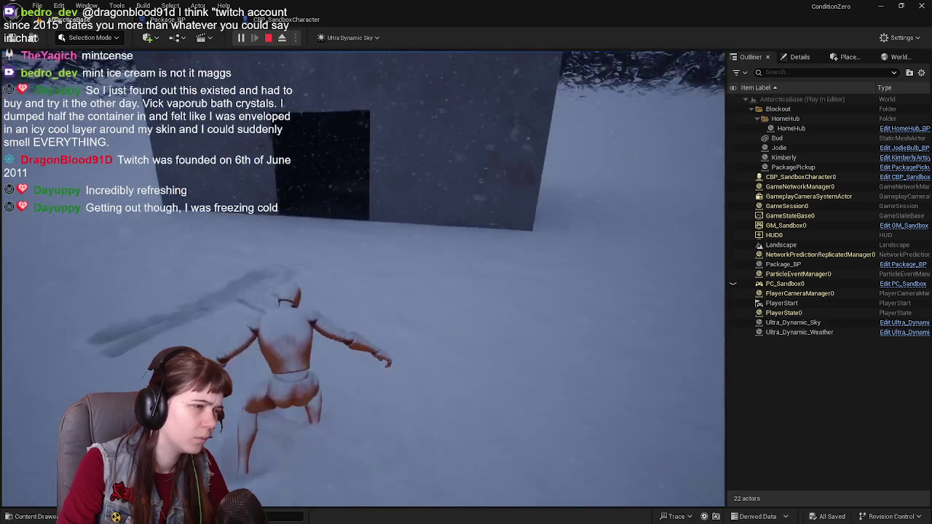
pyautogui.press('w')
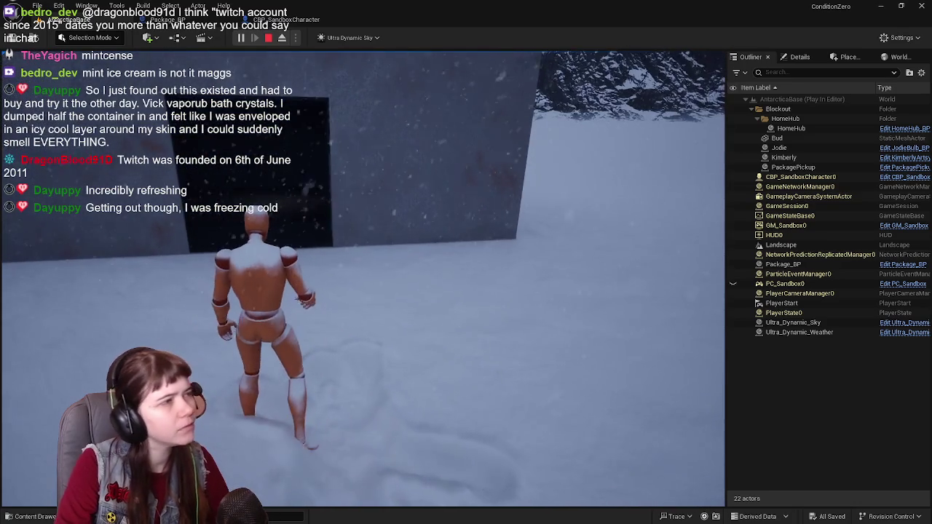
pyautogui.press('Escape')
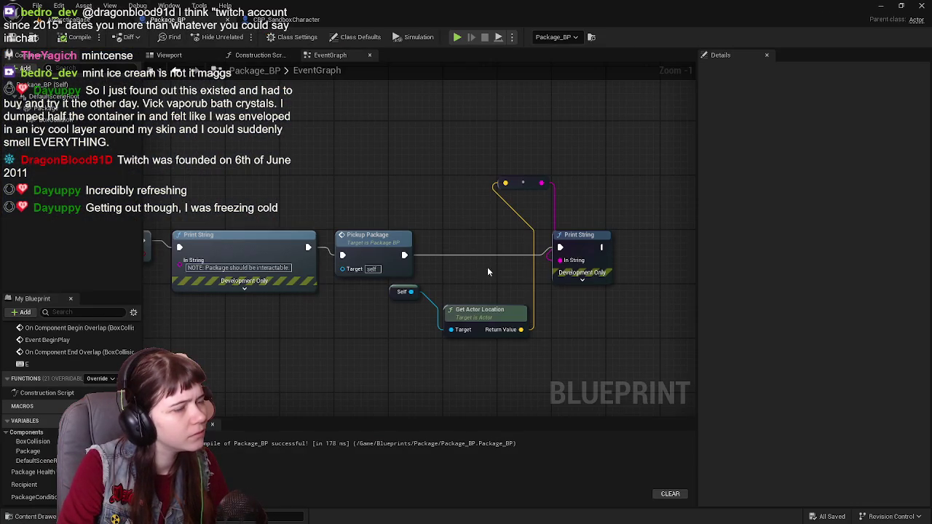
# Step: Return to the AntarcticaBase level and start a Play-in-Editor session with Alt+P
pyautogui.moveTo(515, 275); pyautogui.dragTo(494, 282)
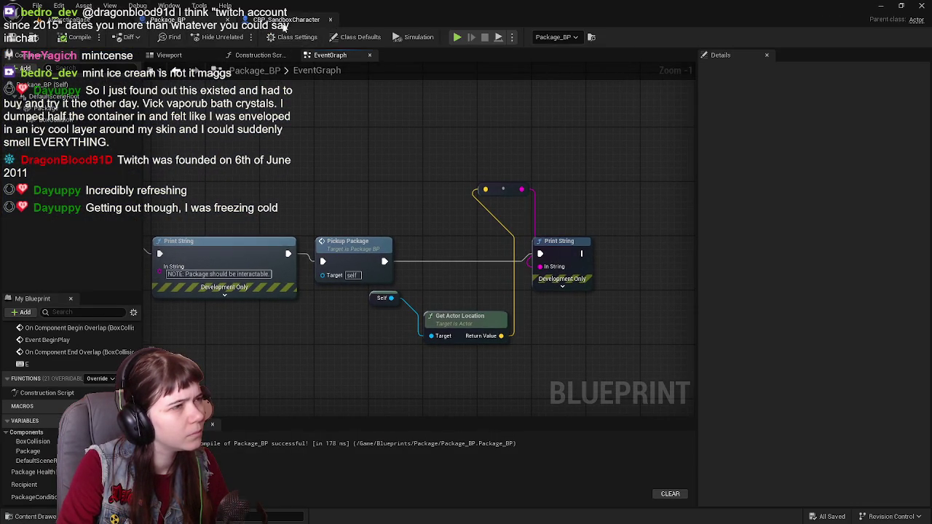
pyautogui.click(73, 20)
pyautogui.click(192, 21)
pyautogui.click(73, 19)
pyautogui.hotkey('alt', 'p')
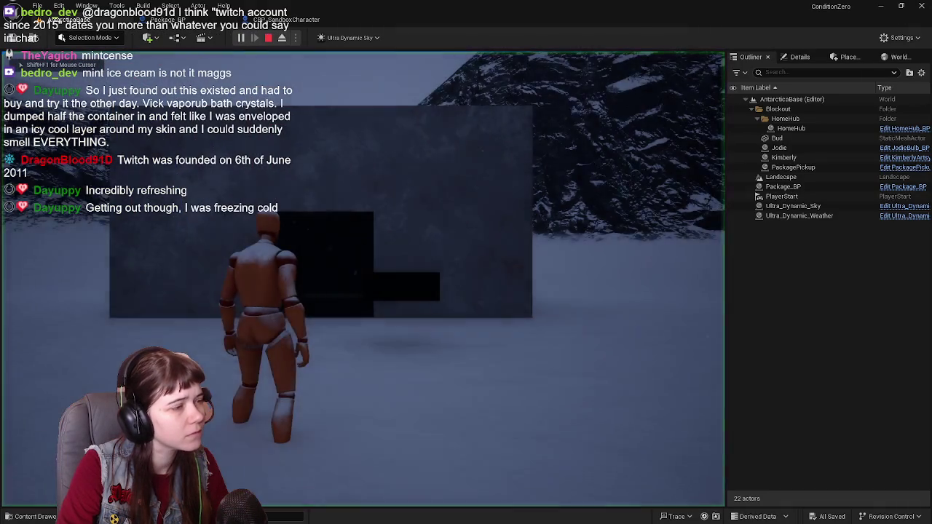
# Step: Walk the character forward across the snow, then stop the play session with Esc
pyautogui.press('w')
pyautogui.press('w')
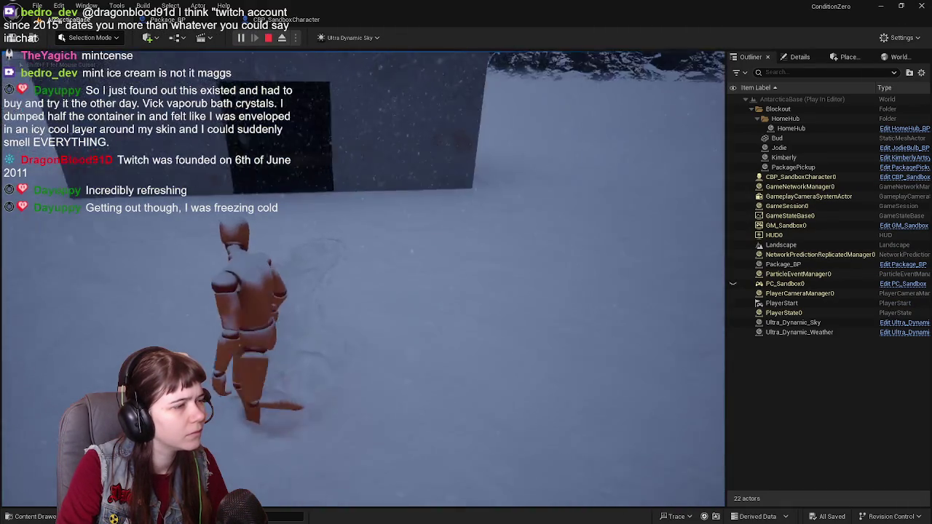
pyautogui.press('Escape')
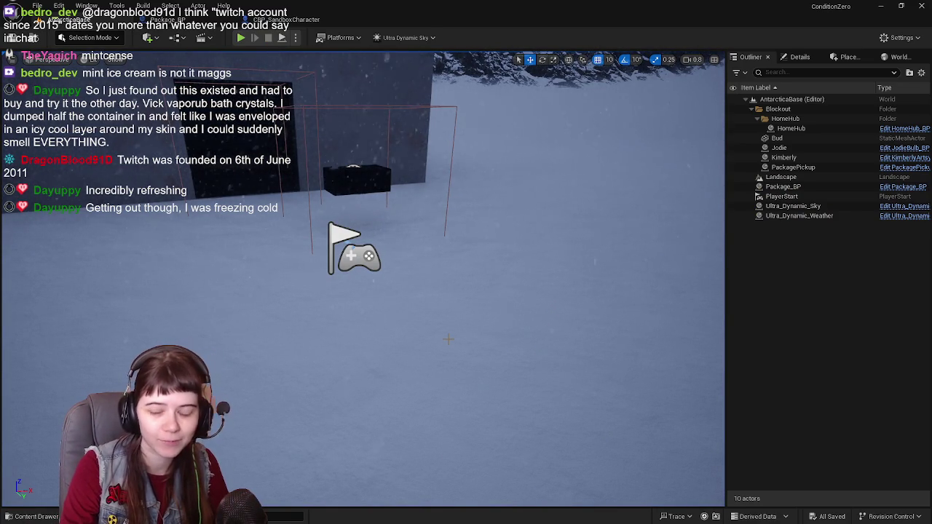
# Step: Fly the viewport camera closer to the package box by the wall
pyautogui.moveTo(493, 353)
pyautogui.mouseDown()
pyautogui.moveTo(495, 295)
pyautogui.moveTo(469, 269)
pyautogui.moveTo(491, 349)
pyautogui.mouseUp()
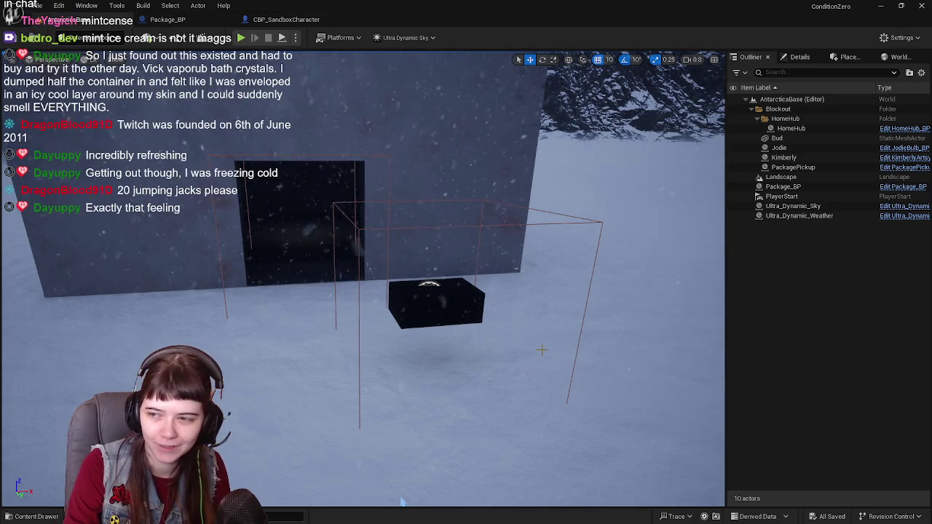
# Step: Nudge the camera toward the package box, then switch to the Package_BP event graph
pyautogui.moveTo(541, 350); pyautogui.dragTo(528, 331)
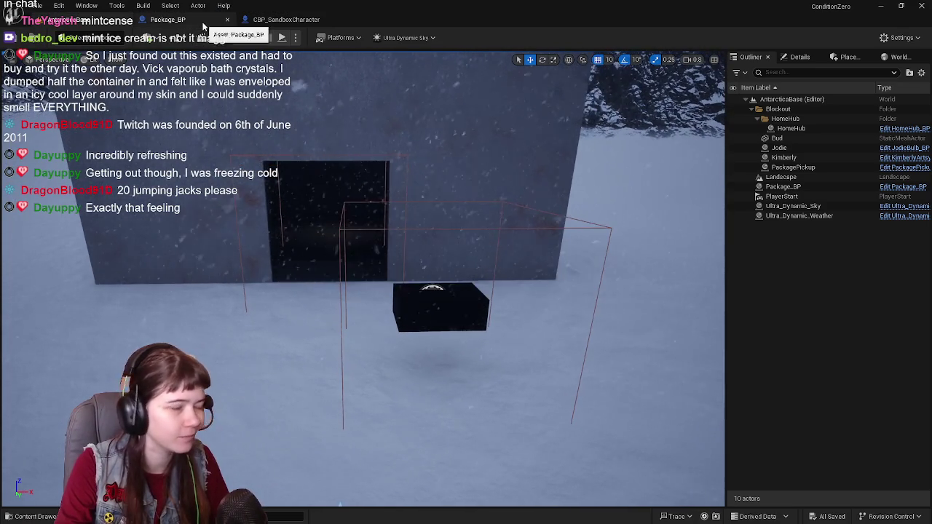
pyautogui.click(167, 19)
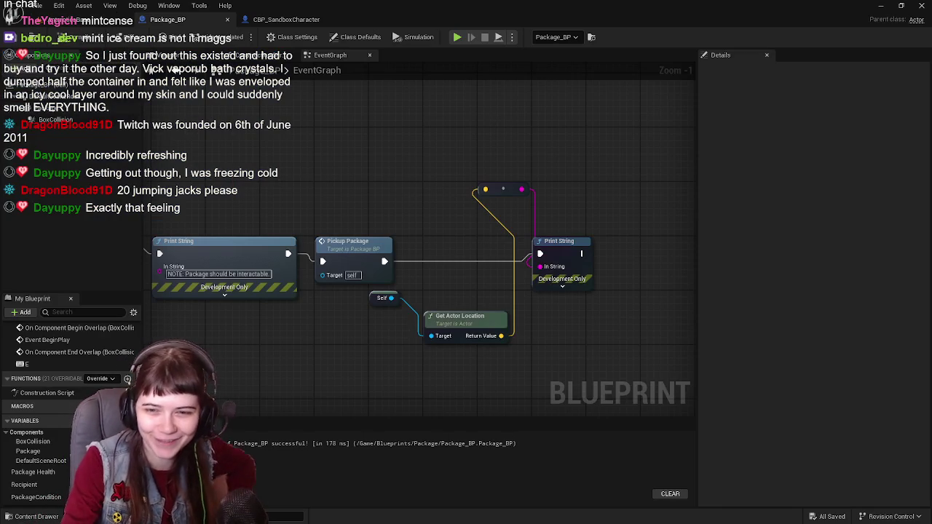
pyautogui.moveTo(392, 301); pyautogui.dragTo(434, 317)
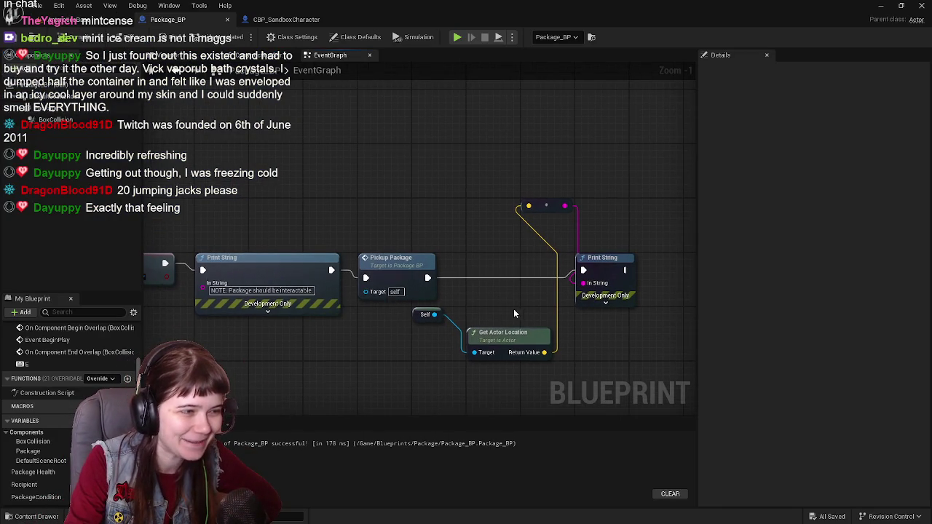
pyautogui.moveTo(514, 315); pyautogui.dragTo(470, 294)
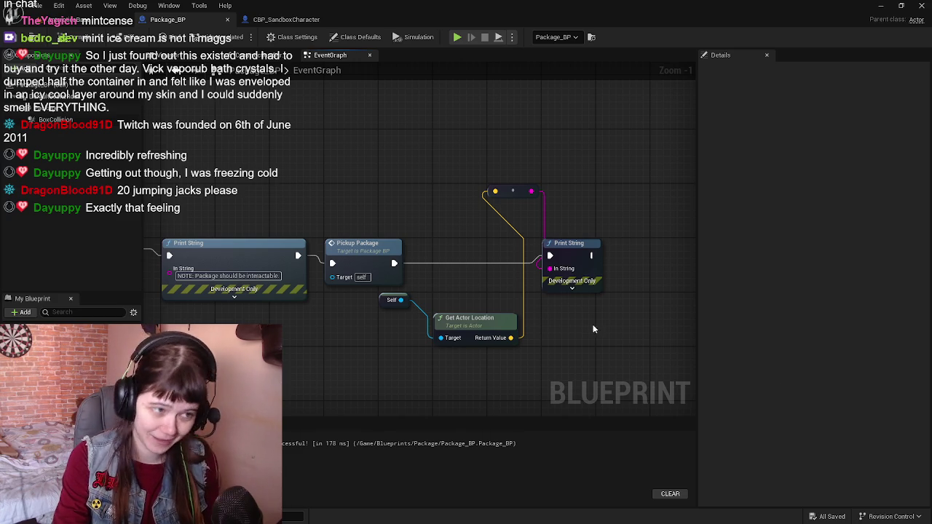
pyautogui.moveTo(600, 340); pyautogui.dragTo(583, 349)
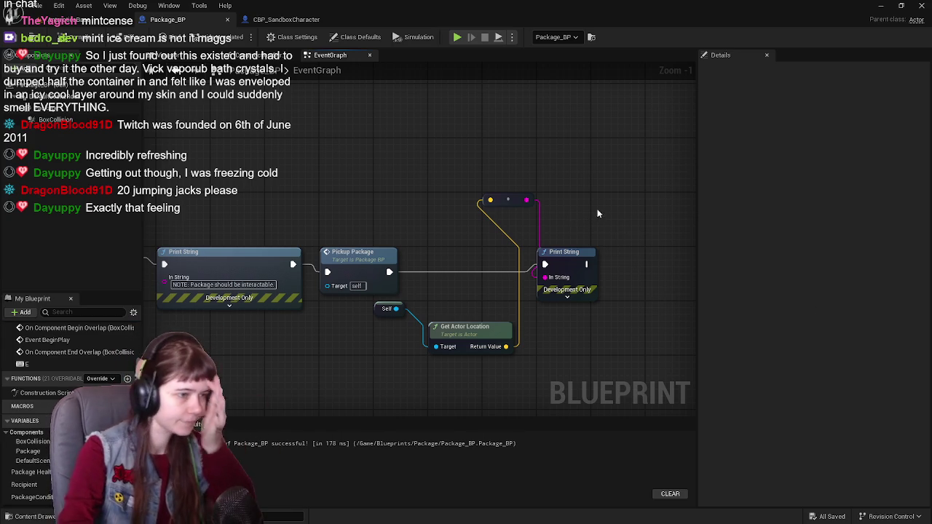
pyautogui.moveTo(596, 215); pyautogui.dragTo(624, 201)
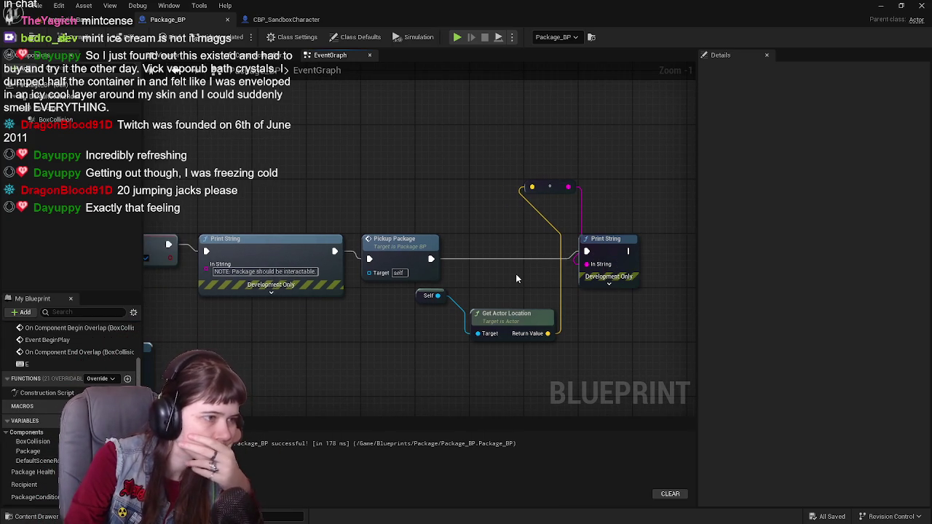
pyautogui.moveTo(515, 275)
pyautogui.mouseDown()
pyautogui.moveTo(549, 264)
pyautogui.moveTo(460, 260)
pyautogui.mouseUp()
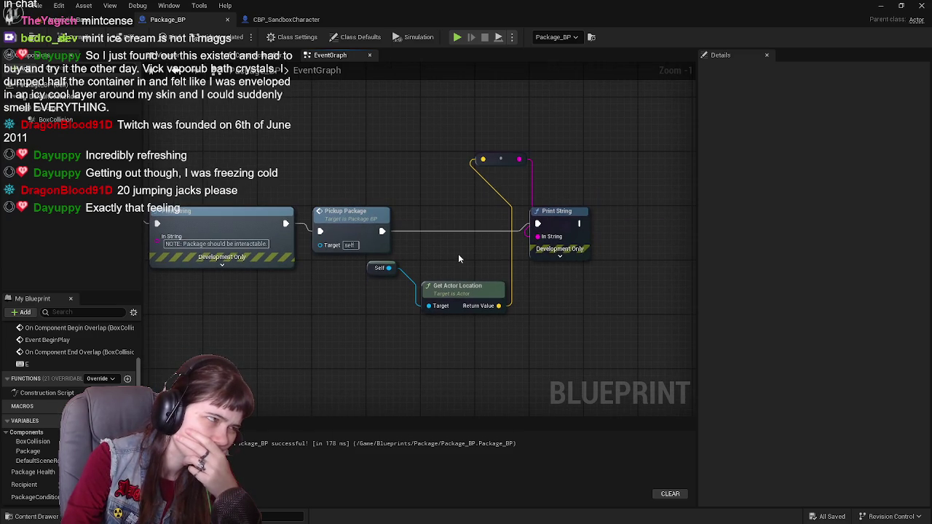
# Step: Pan and zoom the EventGraph to center the Get Socket Bone Name and Attach Actor To Actor nodes
pyautogui.scroll(-4, 458, 258)
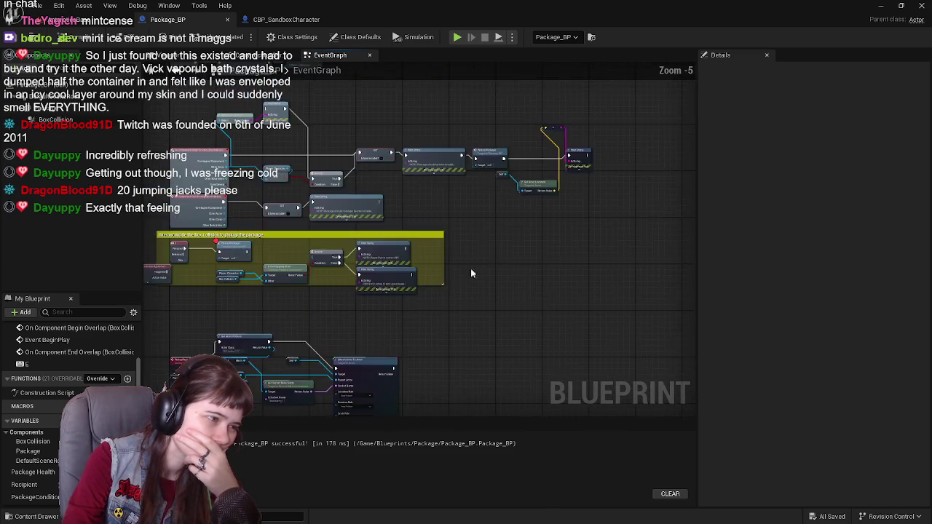
pyautogui.scroll(4, 518, 265)
pyautogui.moveTo(519, 265)
pyautogui.mouseDown()
pyautogui.moveTo(357, 297)
pyautogui.moveTo(391, 291)
pyautogui.moveTo(332, 288)
pyautogui.moveTo(363, 306)
pyautogui.mouseUp()
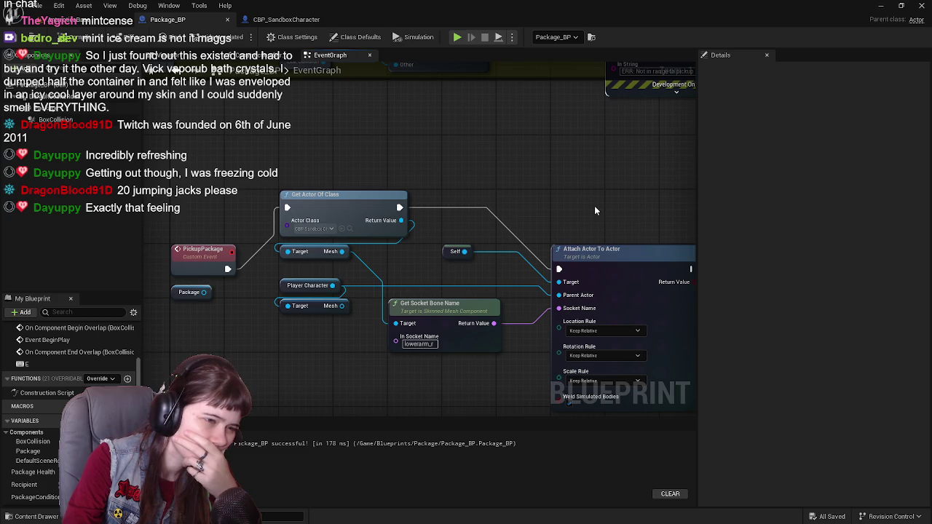
pyautogui.moveTo(595, 210); pyautogui.dragTo(553, 187)
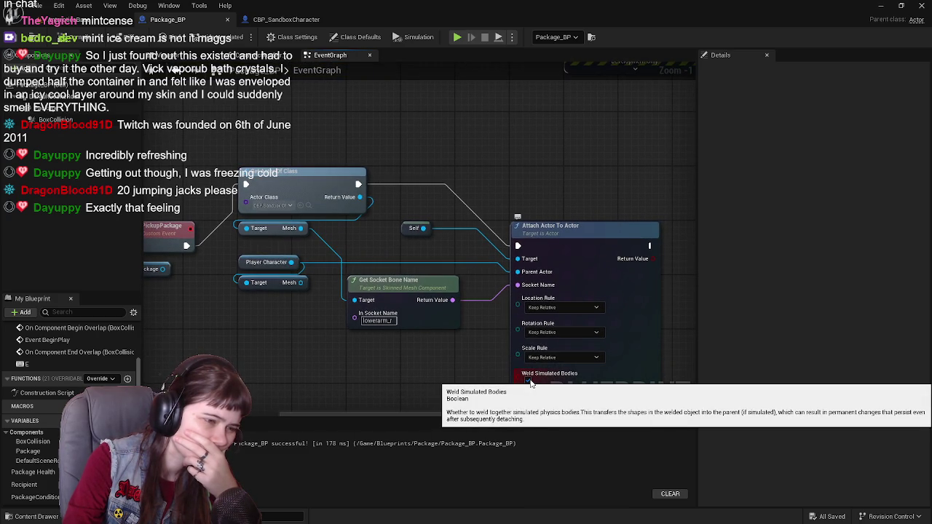
pyautogui.moveTo(488, 197)
pyautogui.mouseDown()
pyautogui.moveTo(505, 195)
pyautogui.moveTo(474, 176)
pyautogui.moveTo(486, 183)
pyautogui.mouseUp()
pyautogui.click(80, 19)
# Step: Open the CBP_SandboxCharacter blueprint and show its Viewport preview
pyautogui.click(167, 20)
pyautogui.click(277, 21)
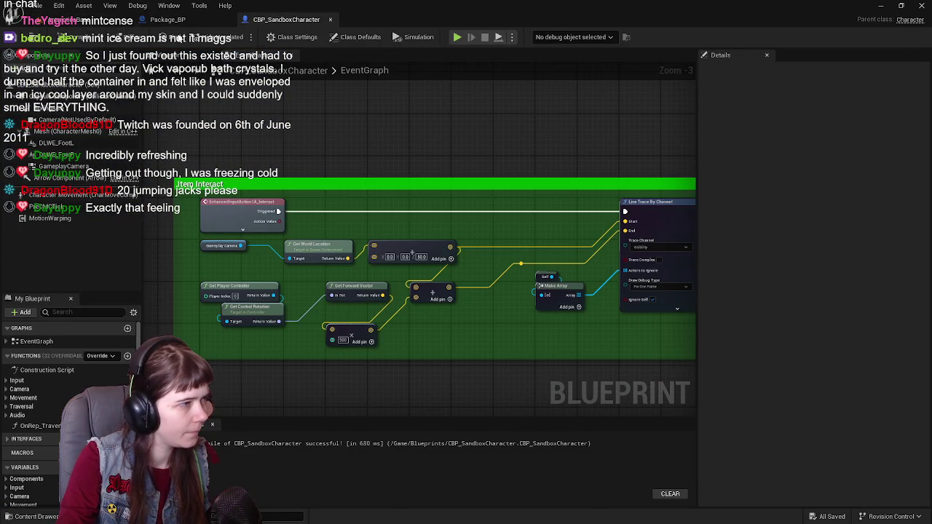
pyautogui.click(168, 59)
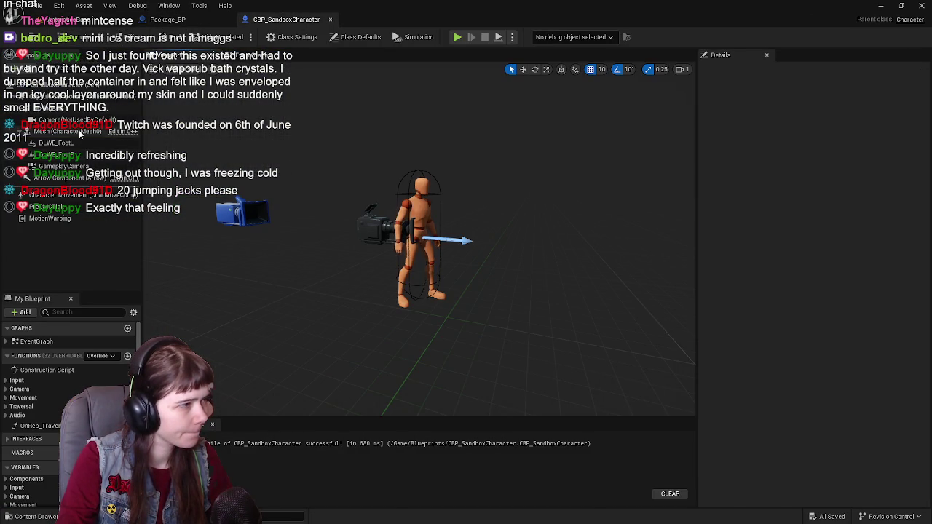
# Step: Inspect the camera, GameplayCamera and DLWE_FootR components, then bring up the +Add component list
pyautogui.click(78, 119)
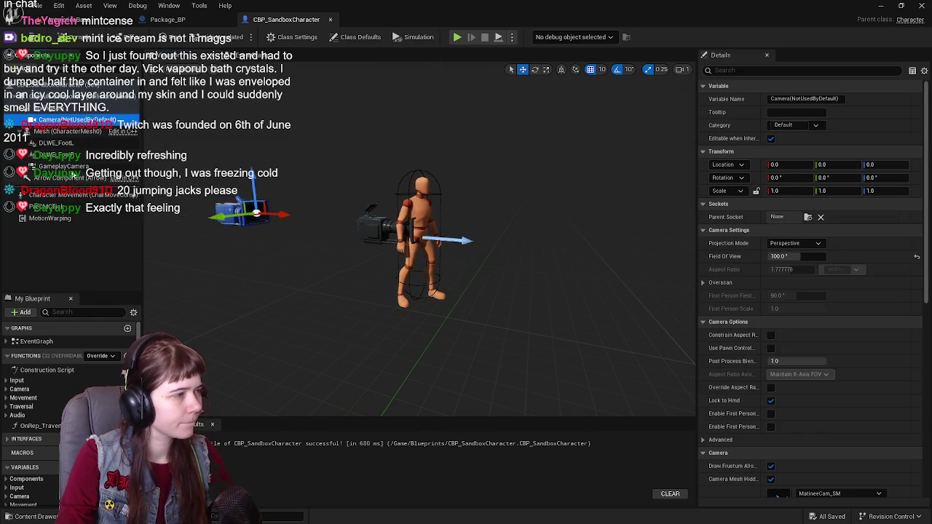
pyautogui.click(104, 166)
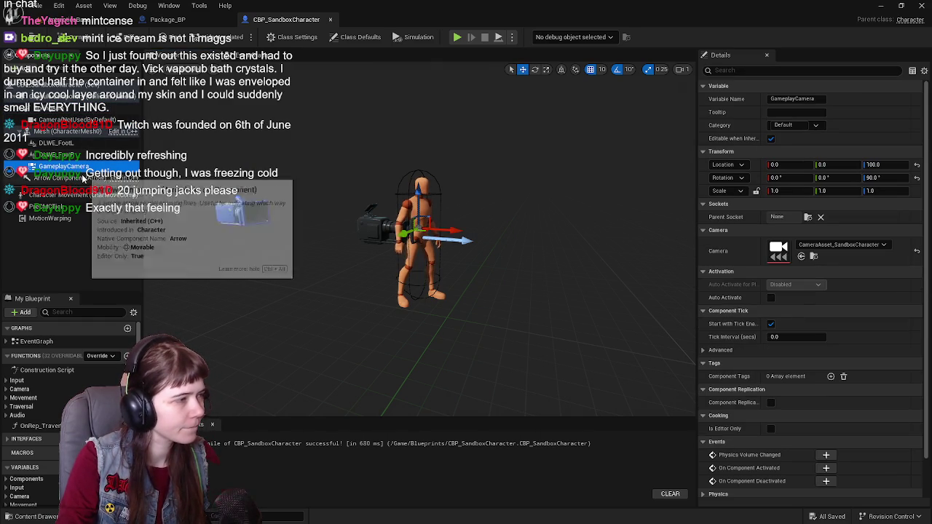
pyautogui.click(78, 156)
pyautogui.click(87, 167)
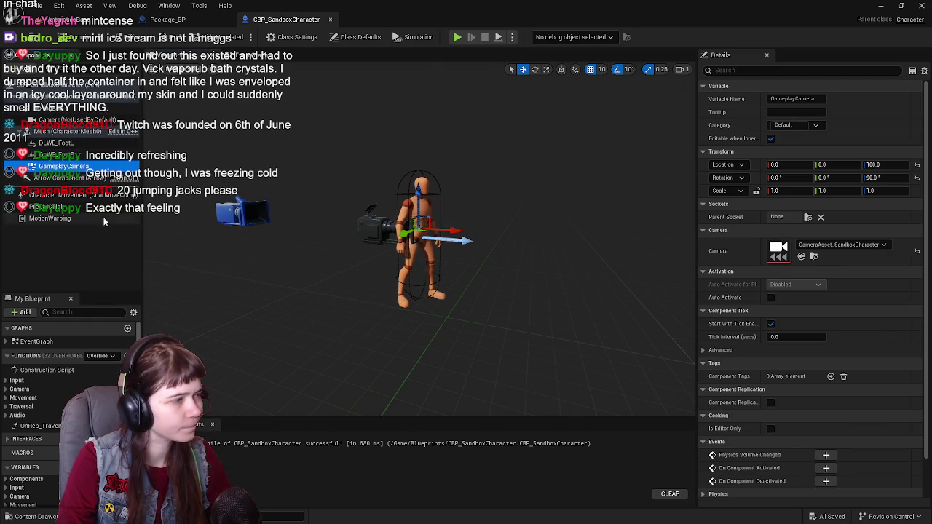
pyautogui.click(90, 235)
pyautogui.click(29, 72)
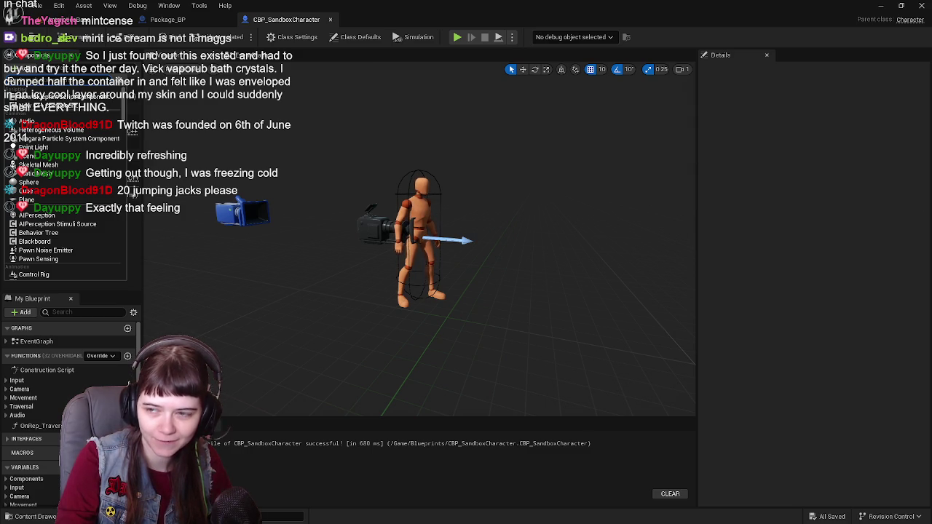
pyautogui.click(132, 133)
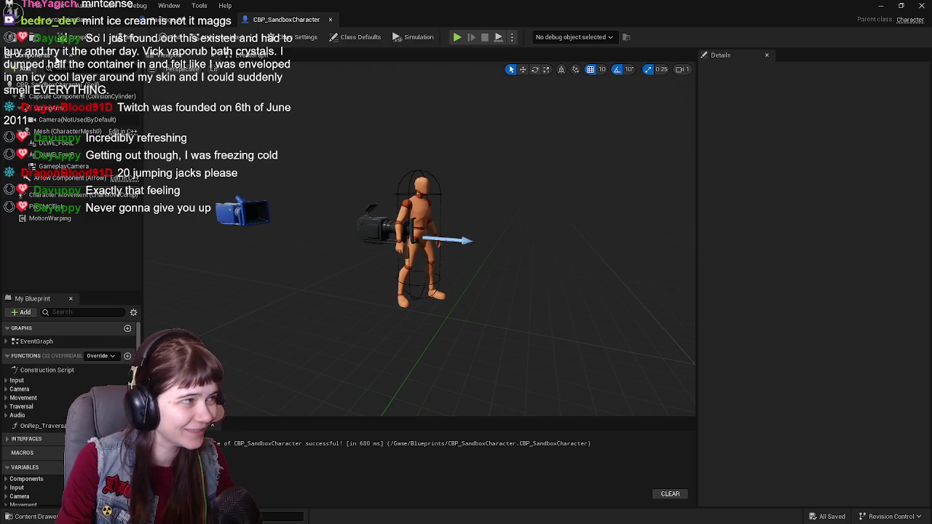
pyautogui.click(253, 58)
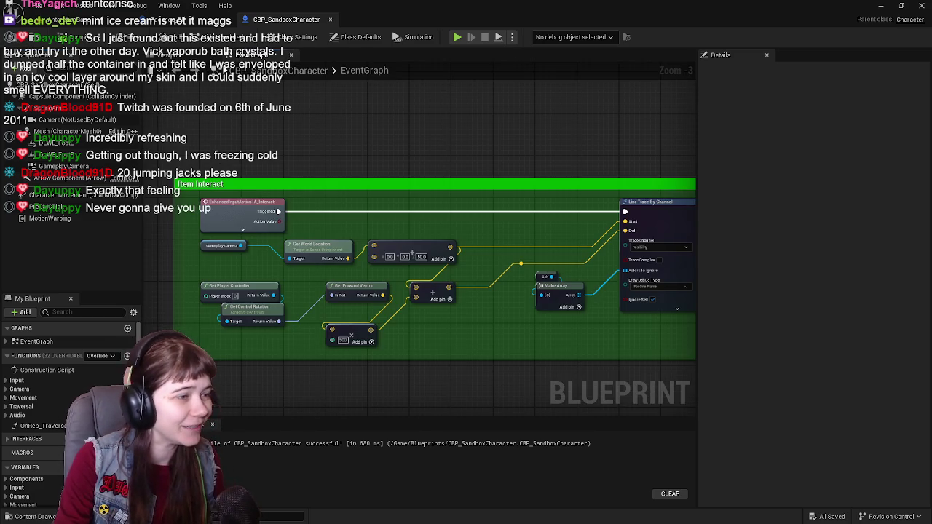
pyautogui.click(163, 55)
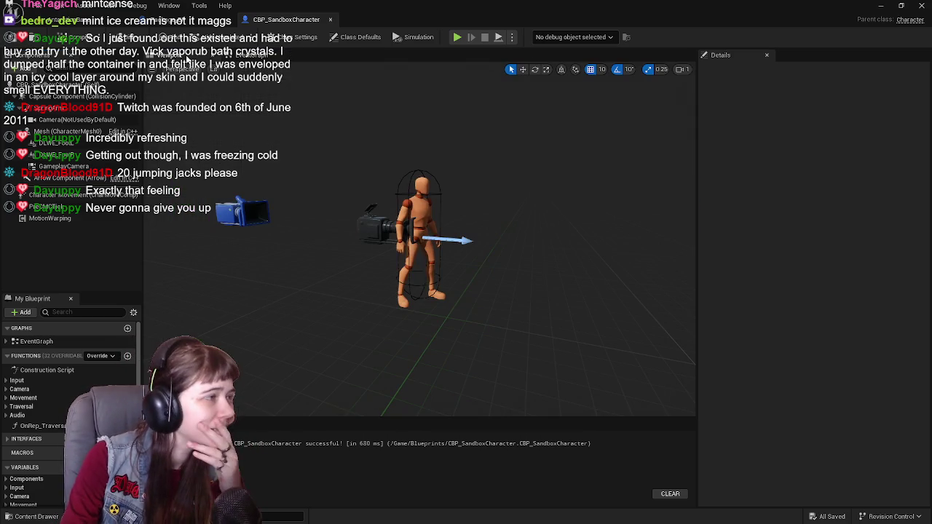
pyautogui.click(18, 70)
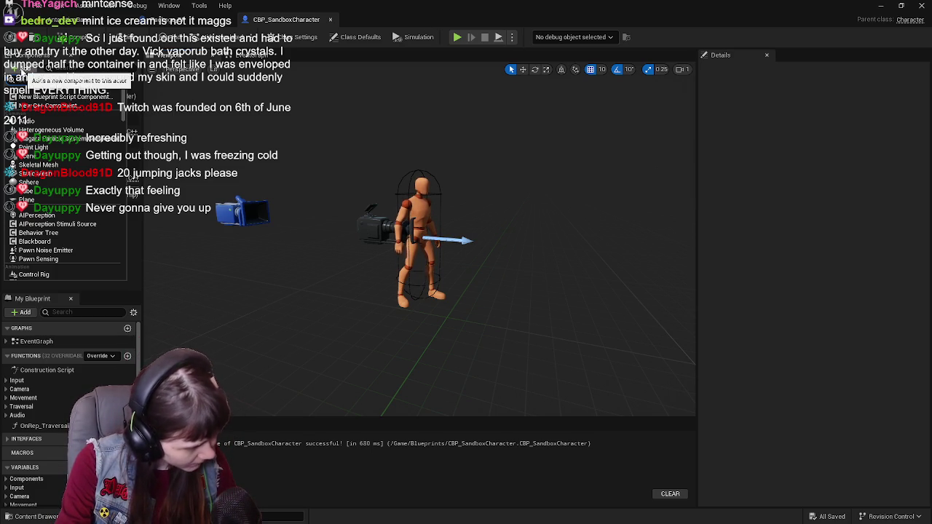
# Step: Add a Cube component, rename it PackagePos, and compile and save CBP_SandboxCharacter
pyautogui.click(33, 190)
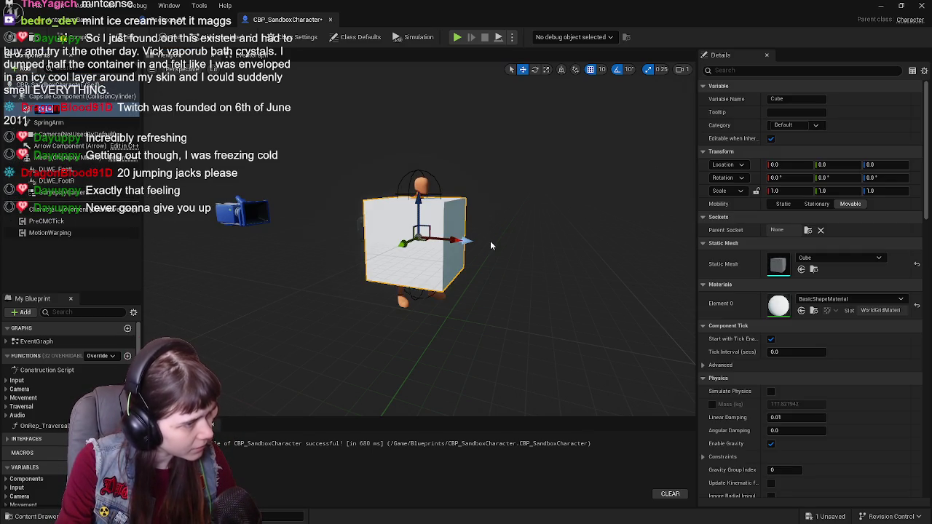
pyautogui.moveTo(562, 180); pyautogui.dragTo(470, 195)
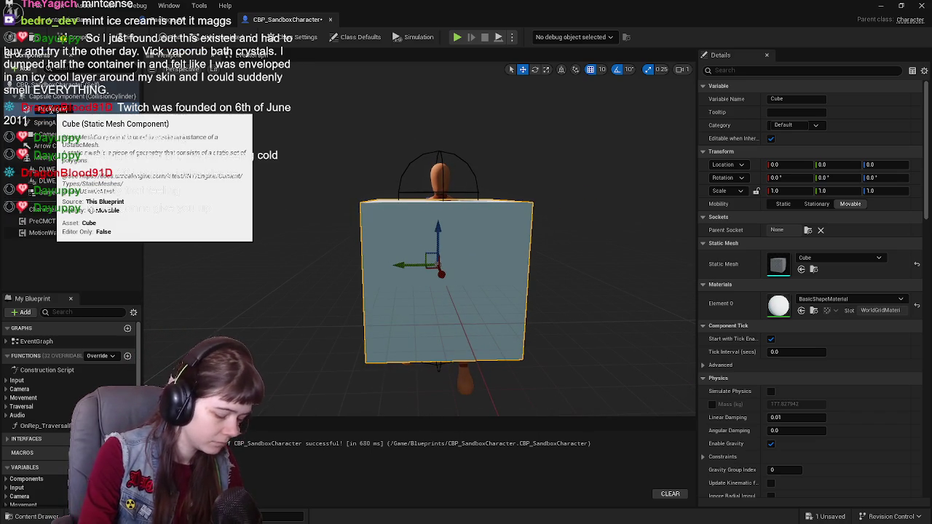
pyautogui.click(51, 108)
pyautogui.click(72, 40)
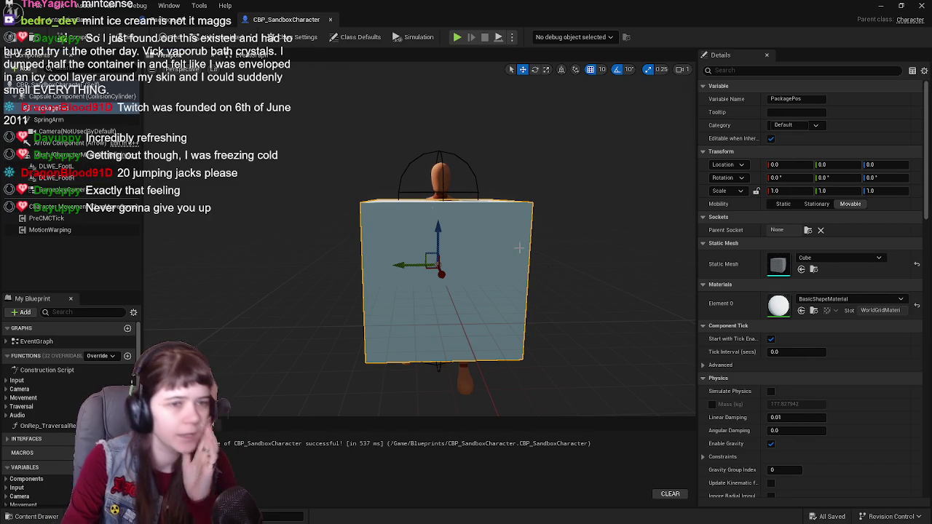
# Step: Open Package_BP's Viewport and select BoxCollision to check its size
pyautogui.click(197, 19)
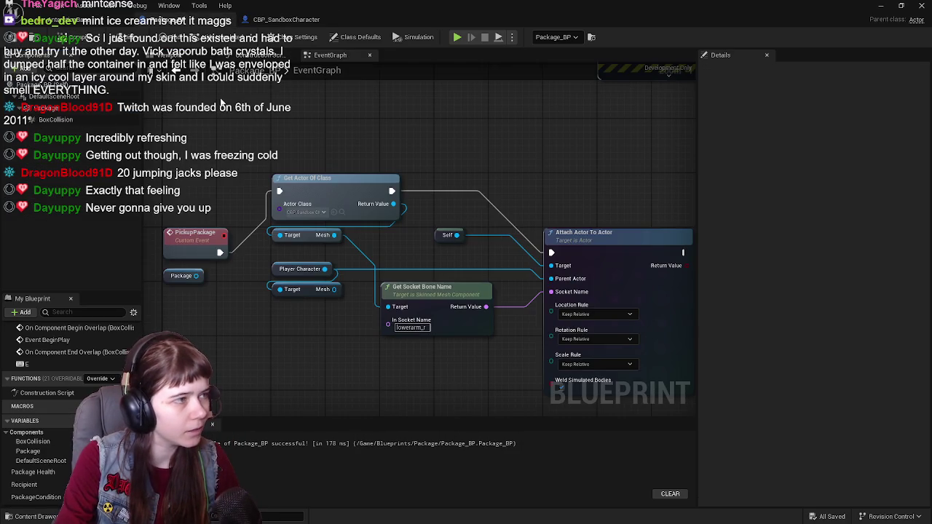
pyautogui.click(166, 54)
pyautogui.click(70, 118)
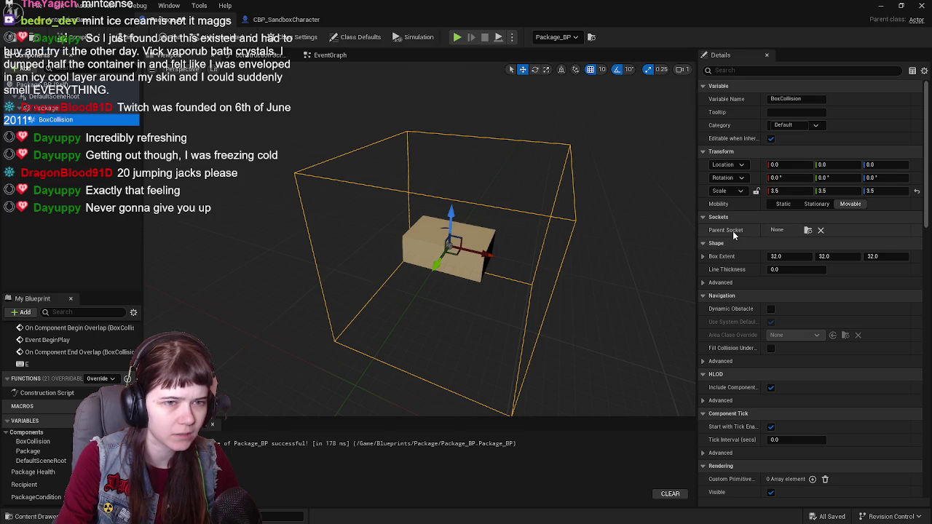
pyautogui.moveTo(352, 55); pyautogui.dragTo(341, 76)
# Step: Return to CBP_SandboxCharacter, view the PackagePos cube from above, and minimise the editor
pyautogui.click(292, 20)
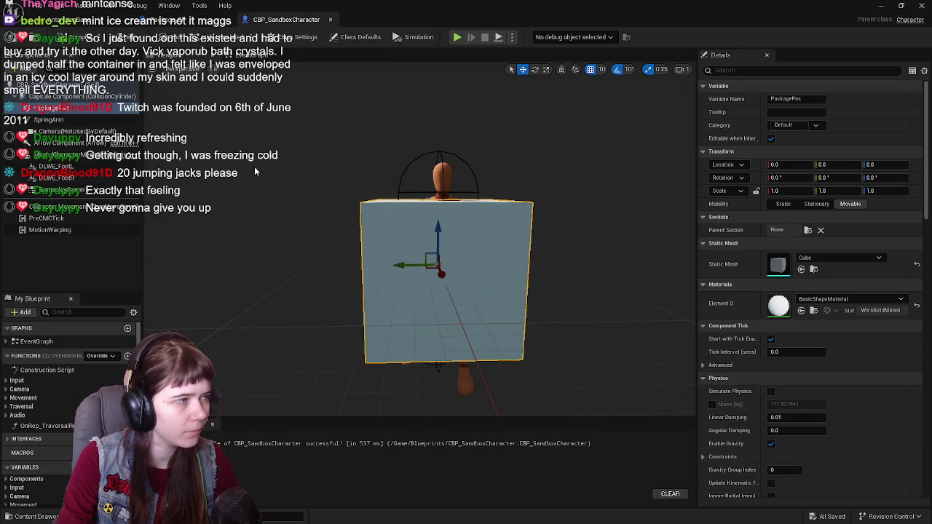
pyautogui.moveTo(527, 168)
pyautogui.mouseDown()
pyautogui.moveTo(495, 178)
pyautogui.moveTo(528, 193)
pyautogui.moveTo(509, 211)
pyautogui.moveTo(510, 182)
pyautogui.moveTo(509, 218)
pyautogui.mouseUp()
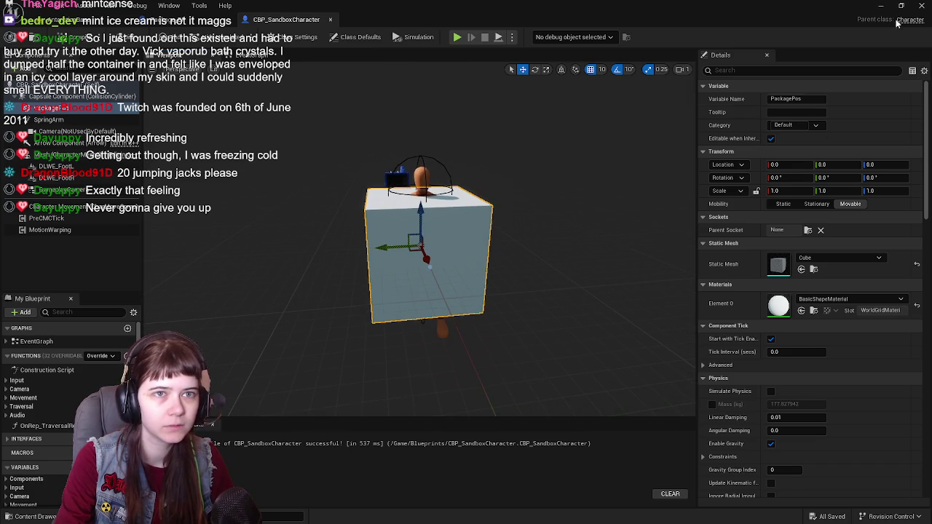
pyautogui.click(880, 5)
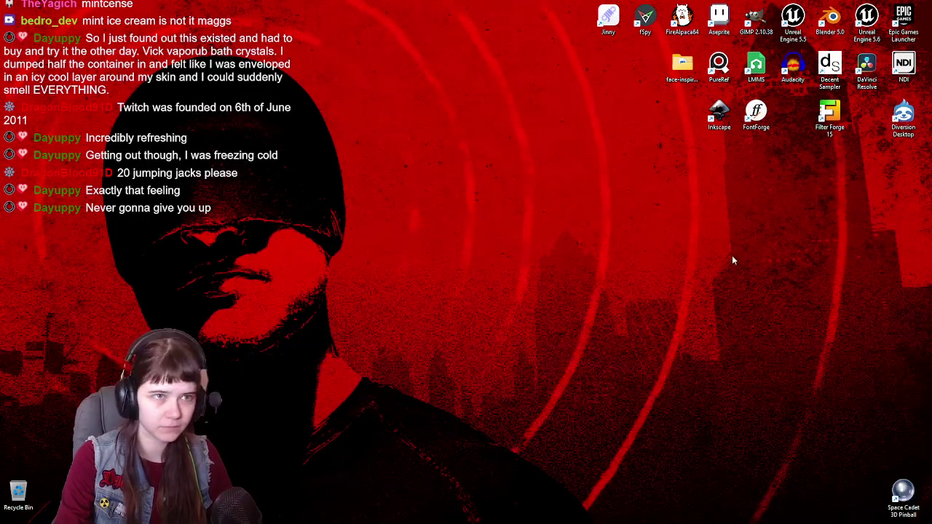
# Step: Launch Blender and open WIP Package.blend
pyautogui.doubleClick(828, 19)
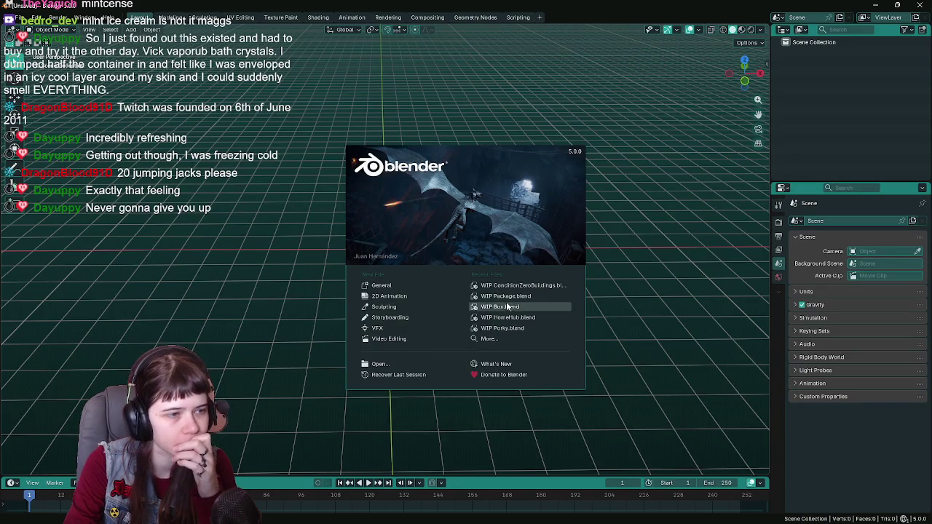
pyautogui.click(509, 296)
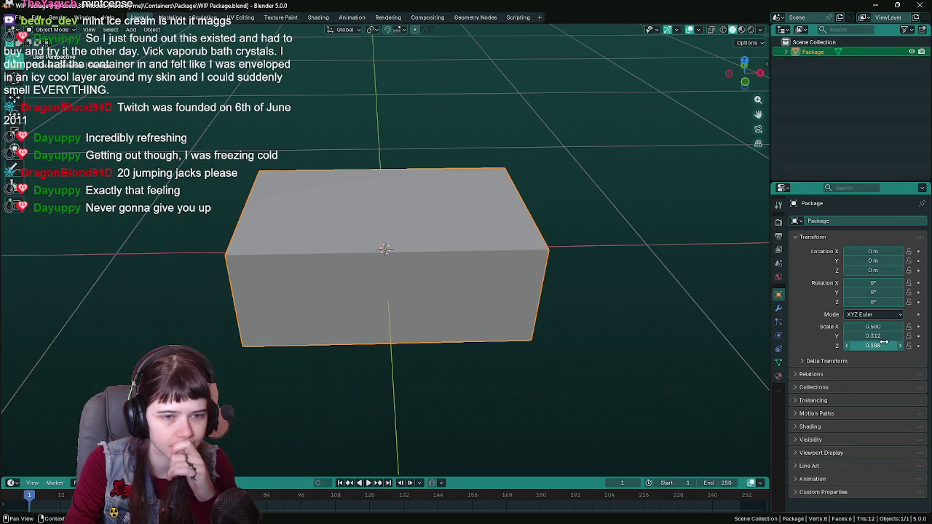
pyautogui.scroll(-2, 500, 294)
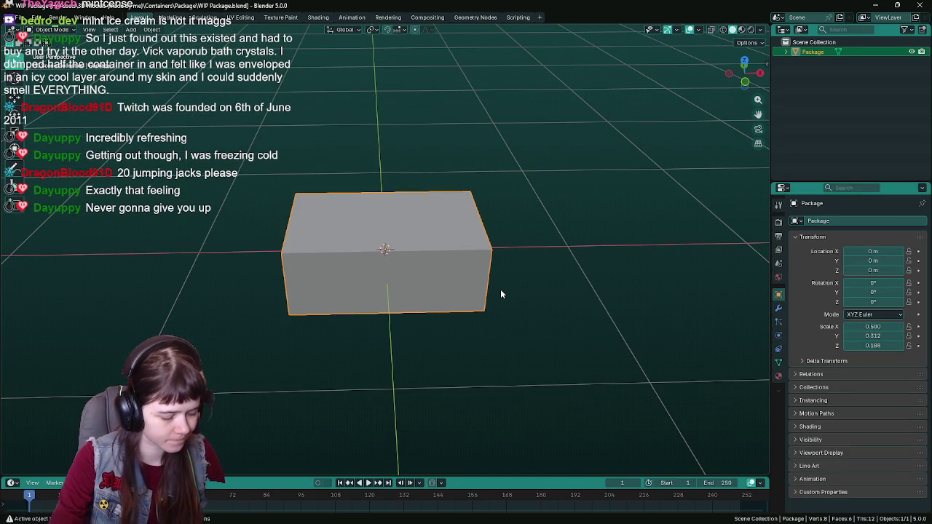
# Step: Test-scale the package box by 2 and then 4, then cancel to keep its original size
pyautogui.press('s')
pyautogui.press('2')
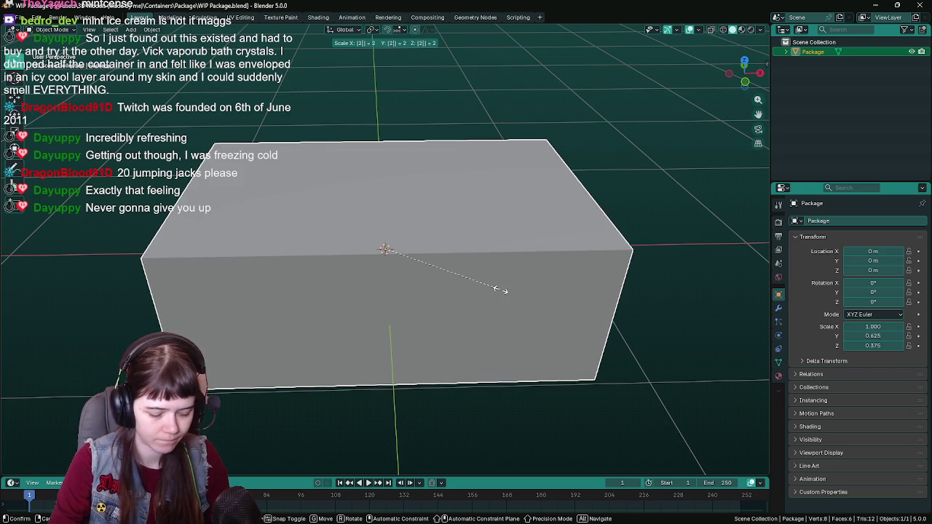
pyautogui.press('BackSpace')
pyautogui.write('4')
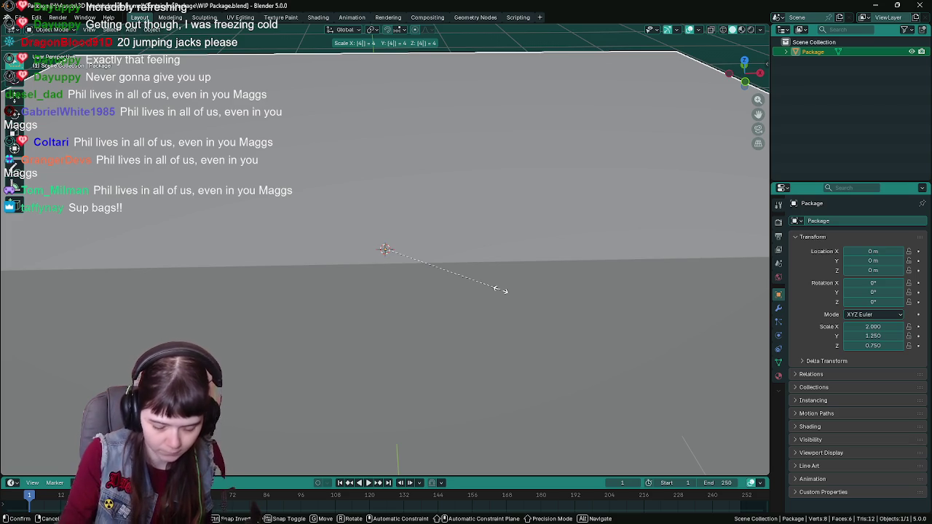
pyautogui.press('Escape')
# Step: Close Blender without saving changes
pyautogui.scroll(3, 489, 269)
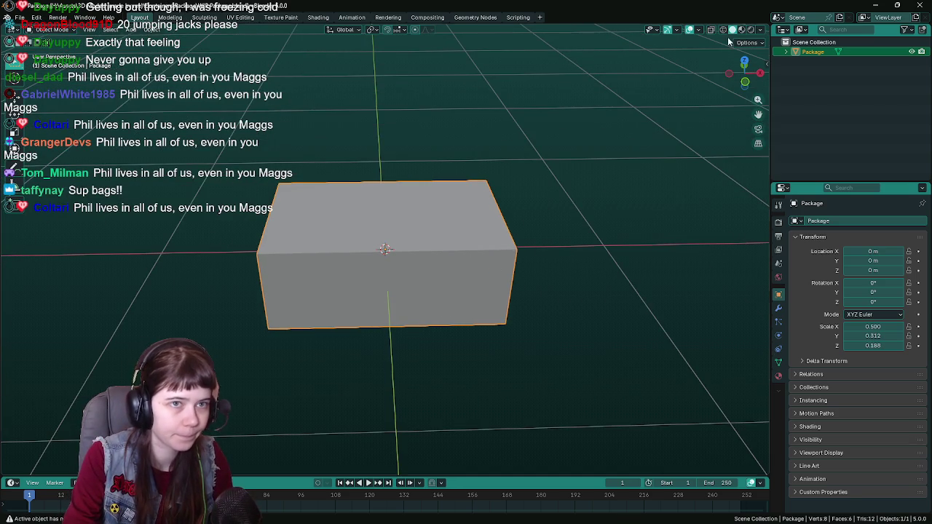
pyautogui.click(916, 6)
pyautogui.click(478, 281)
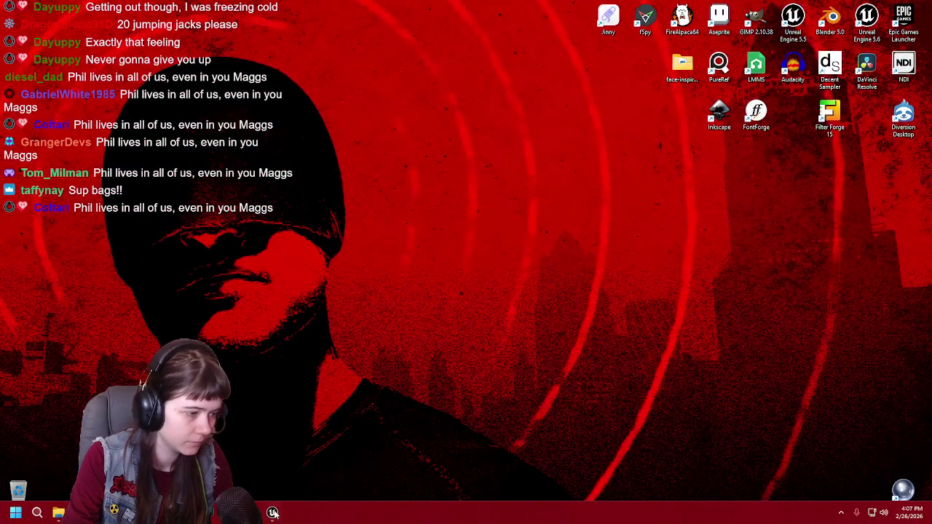
# Step: Return to CBP_SandboxCharacter in Unreal and begin editing PackagePos's Scale X value, currently 1.0
pyautogui.click(271, 512)
pyautogui.click(783, 192)
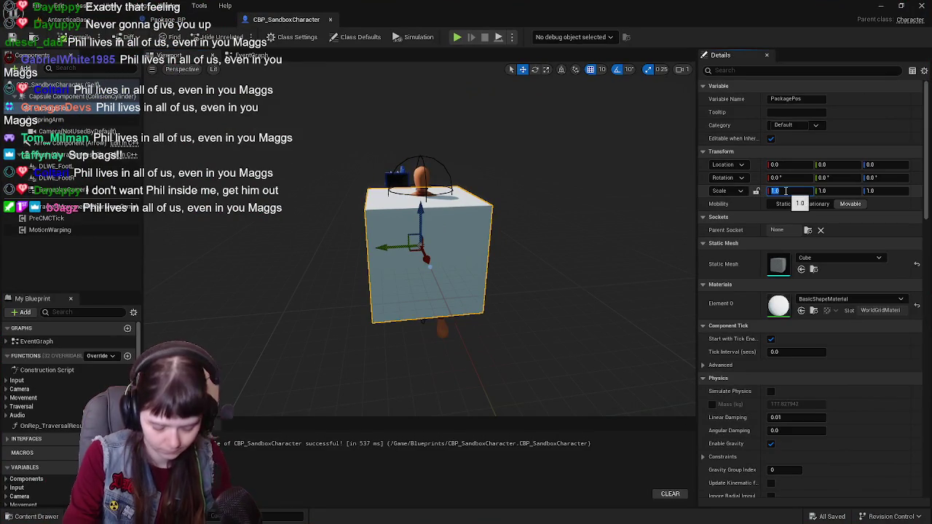